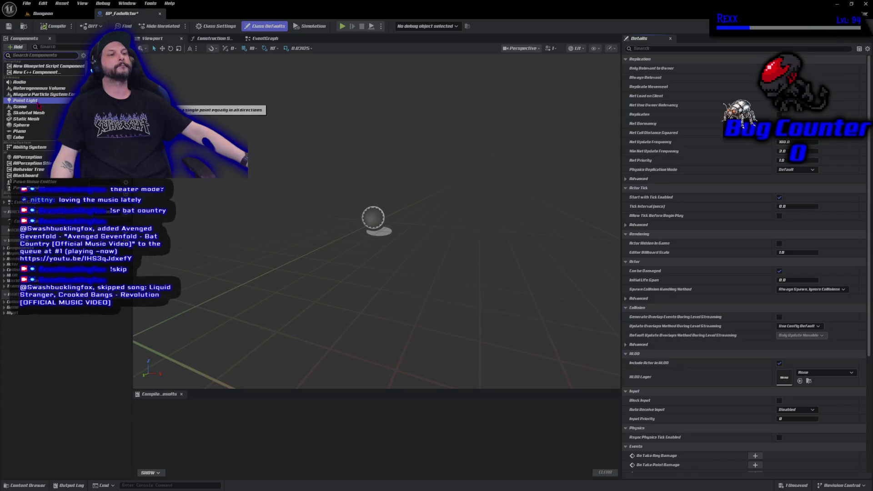
- Add a static mesh component named Mesh using SM_Beacon, then compile and save BP_FadeActor
{"action": "left_click", "coordinate": [25, 118]}
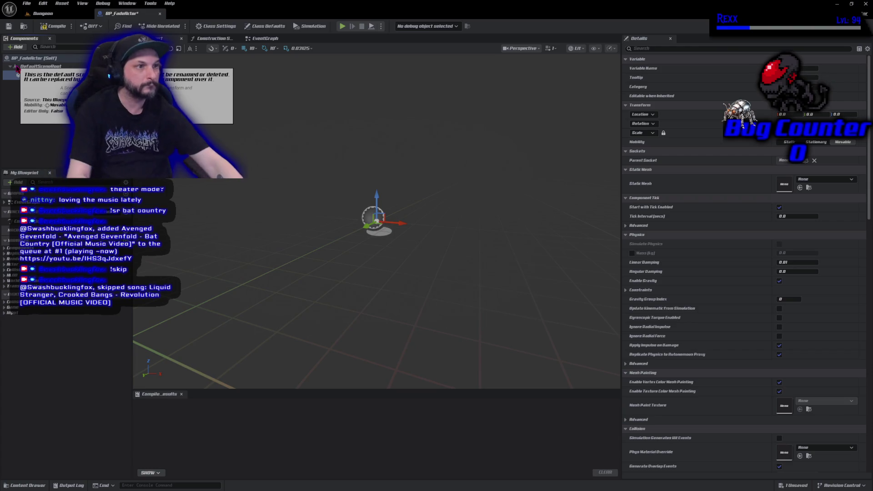
{"action": "left_click", "coordinate": [460, 255]}
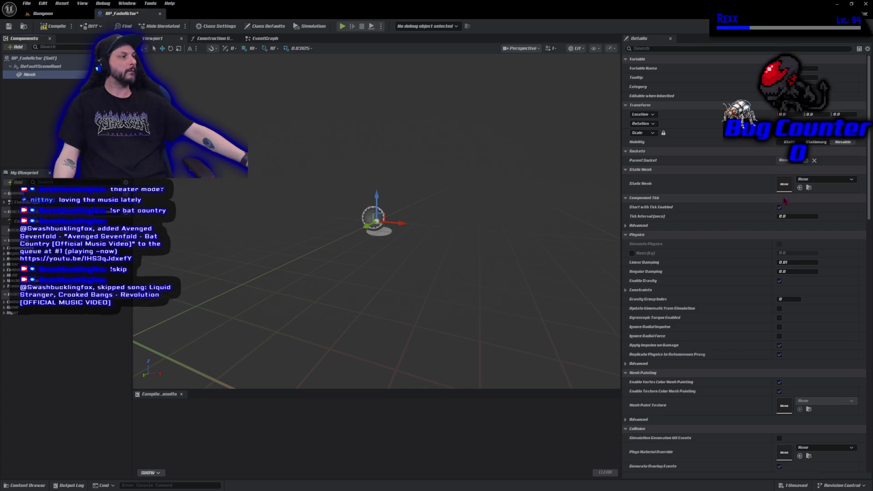
{"action": "left_click", "coordinate": [814, 179]}
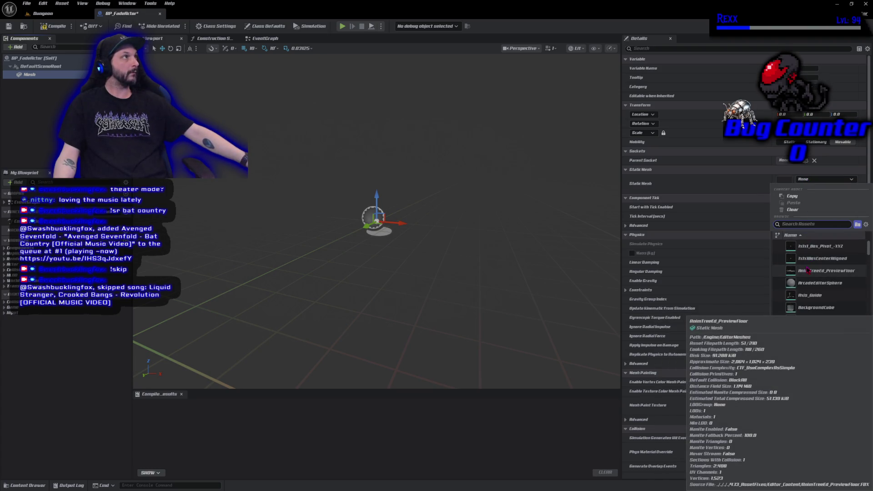
{"action": "type", "text": "sm"}
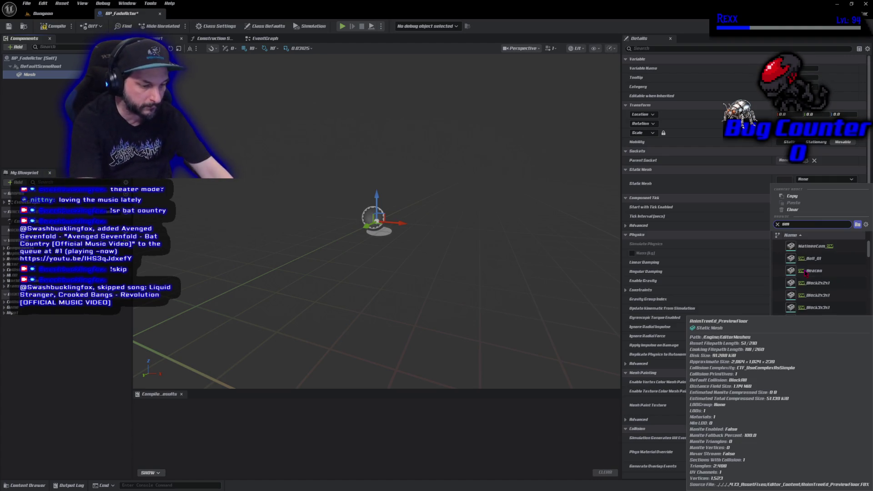
{"action": "type", "text": "_"}
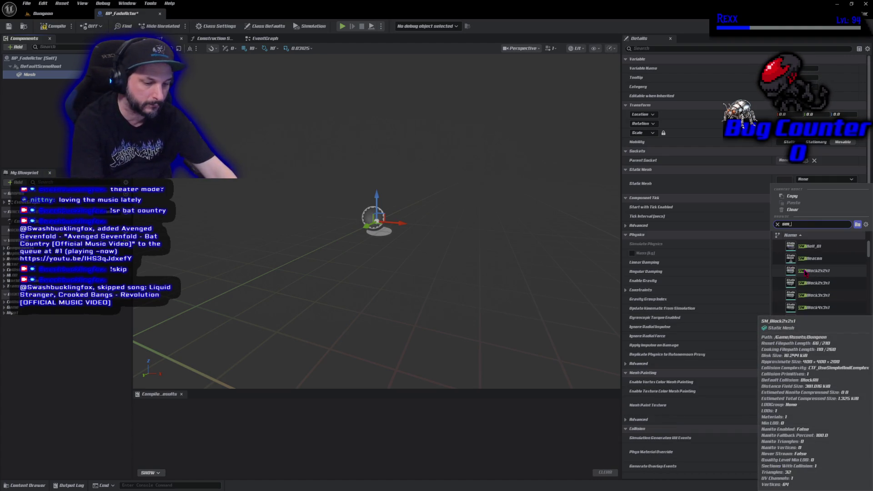
{"action": "type", "text": "Beac"}
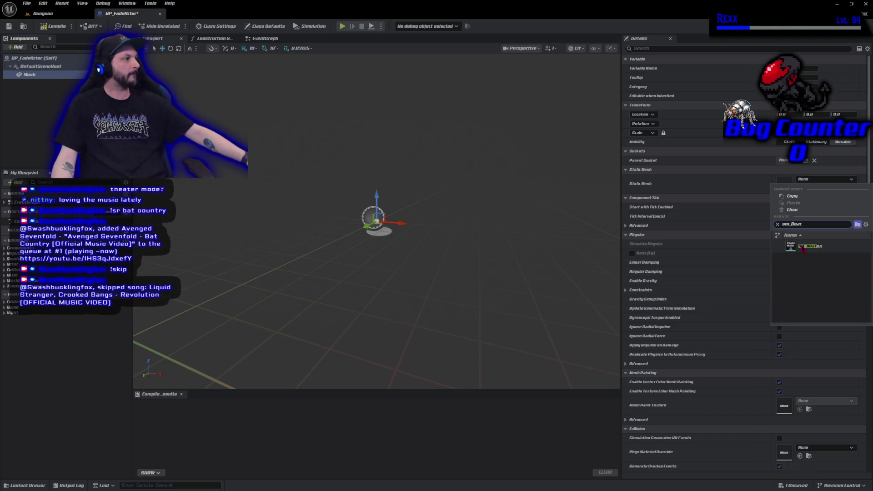
{"action": "left_click", "coordinate": [804, 247]}
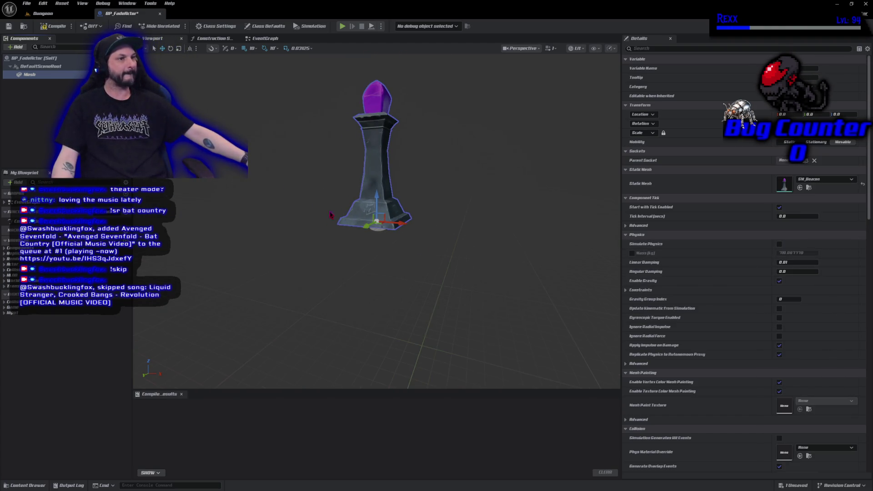
{"action": "left_click", "coordinate": [51, 26]}
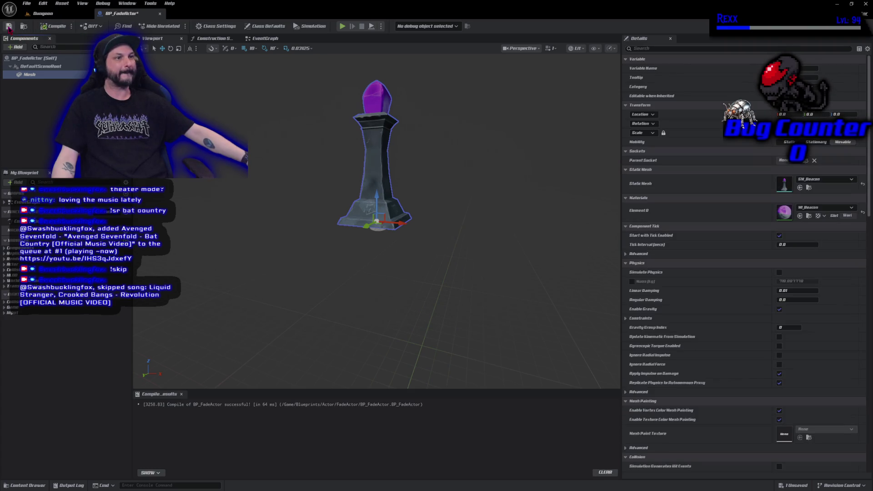
{"action": "left_click", "coordinate": [8, 26]}
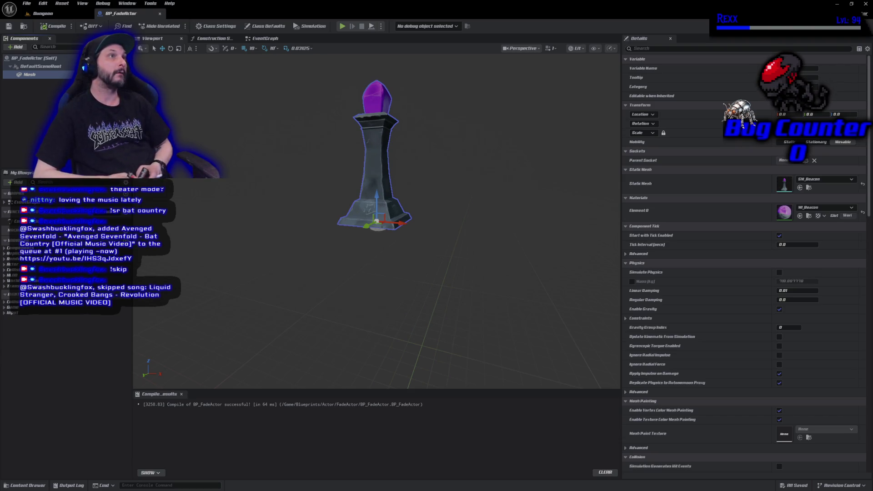
- Browse to Element 0's M_Beacon material in the Content Drawer and open it for editing
{"action": "left_click", "coordinate": [808, 216]}
{"action": "double_click", "coordinate": [245, 412]}
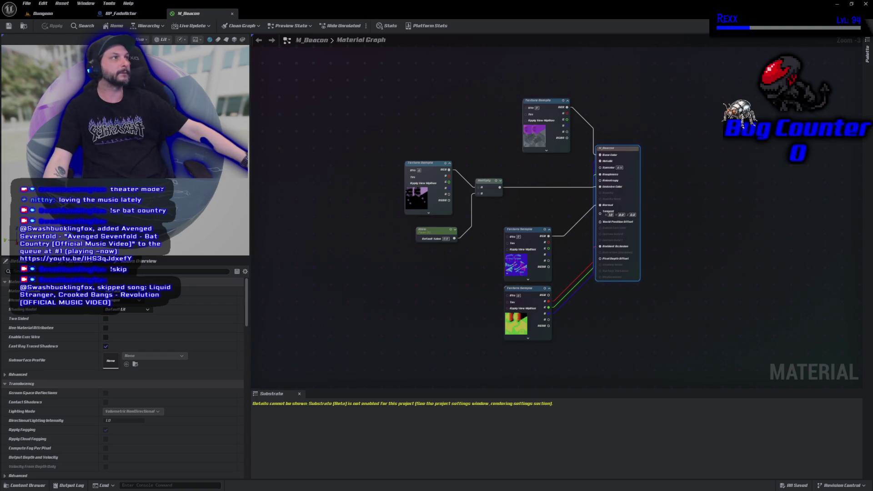
- Switch M_Beacon's Blend Mode to Masked and apply the change
{"action": "left_click", "coordinate": [120, 300]}
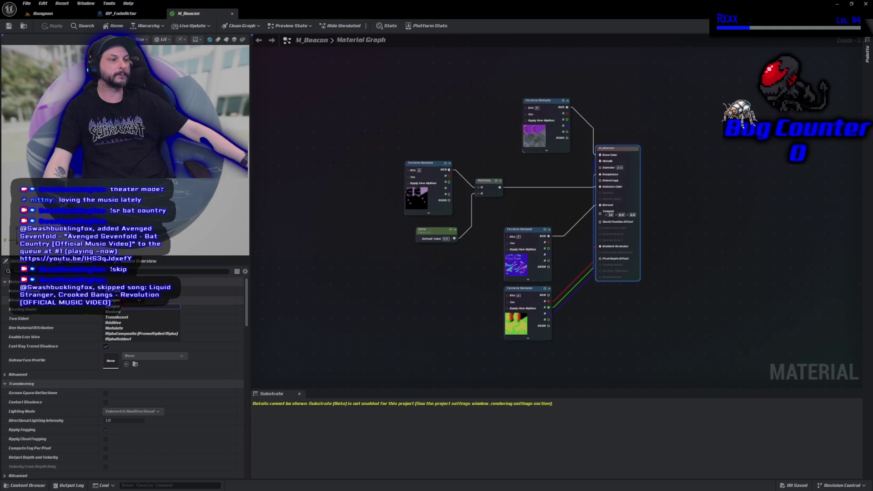
{"action": "left_click", "coordinate": [116, 312]}
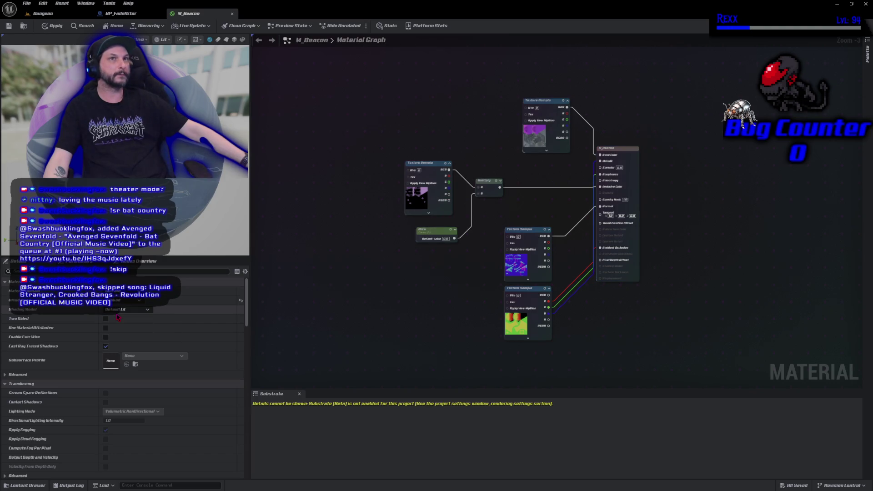
{"action": "left_click", "coordinate": [52, 26]}
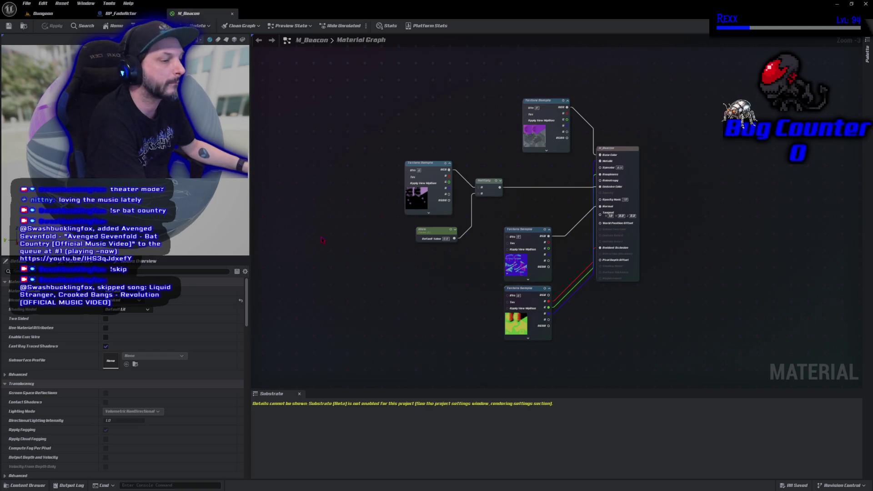
- Revert M_Beacon to Opaque, then duplicate it as M_Beacon_F and open the copy
{"action": "left_click", "coordinate": [240, 301]}
{"action": "left_click", "coordinate": [45, 27]}
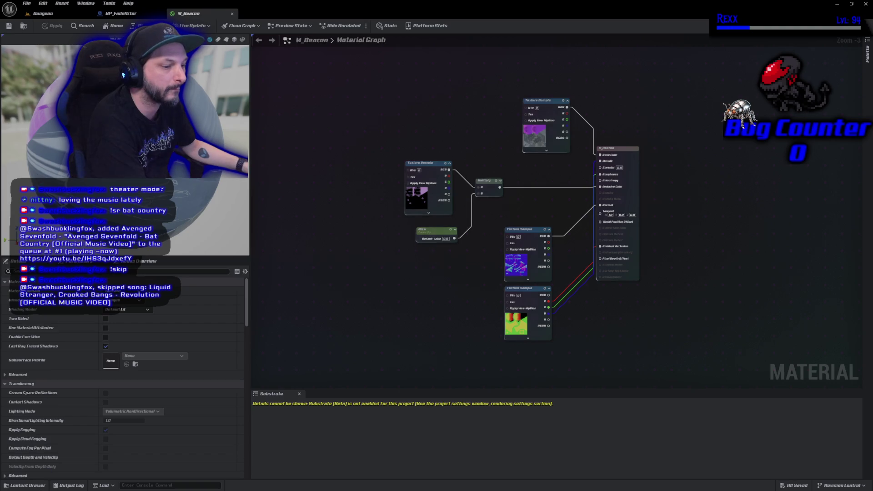
{"action": "left_click", "coordinate": [36, 487]}
{"action": "right_click", "coordinate": [234, 386]}
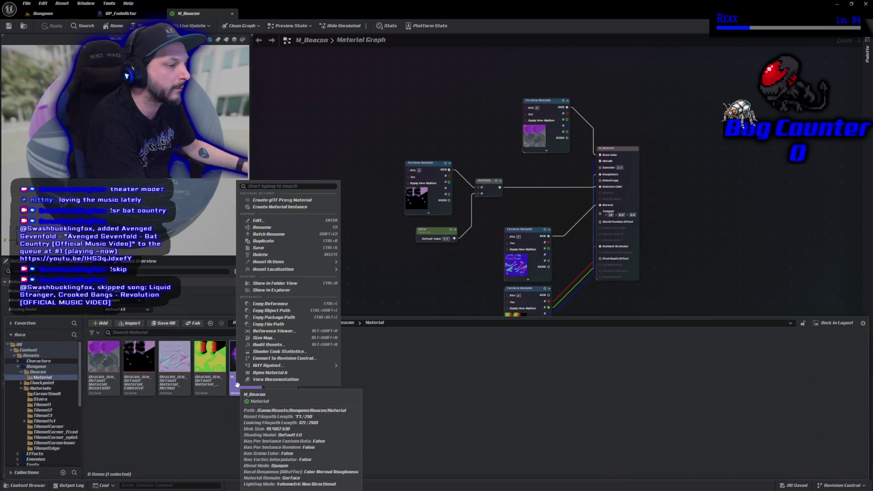
{"action": "left_click", "coordinate": [283, 241]}
{"action": "key", "text": "End"}
{"action": "key", "text": "BackSpace"}
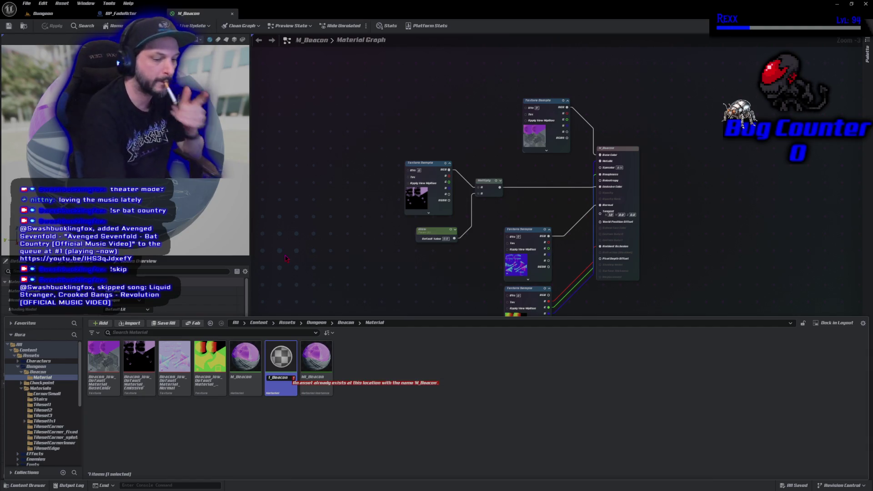
{"action": "type", "text": "_"}
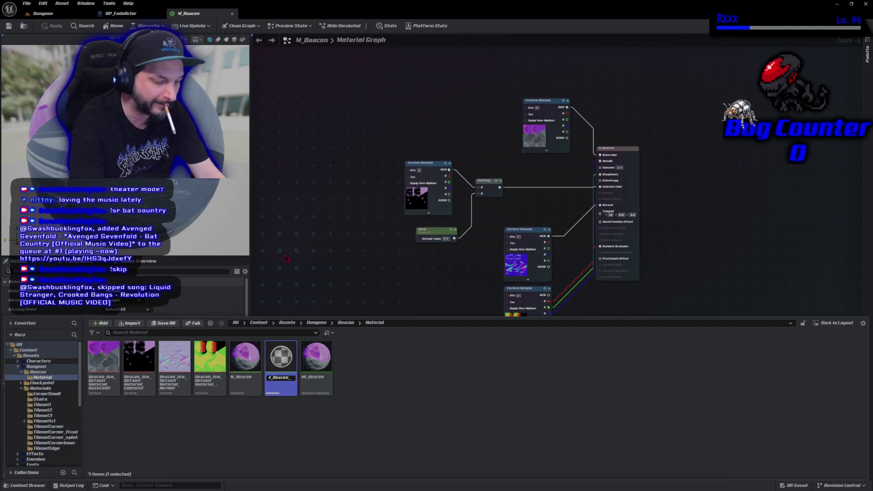
{"action": "type", "text": "F"}
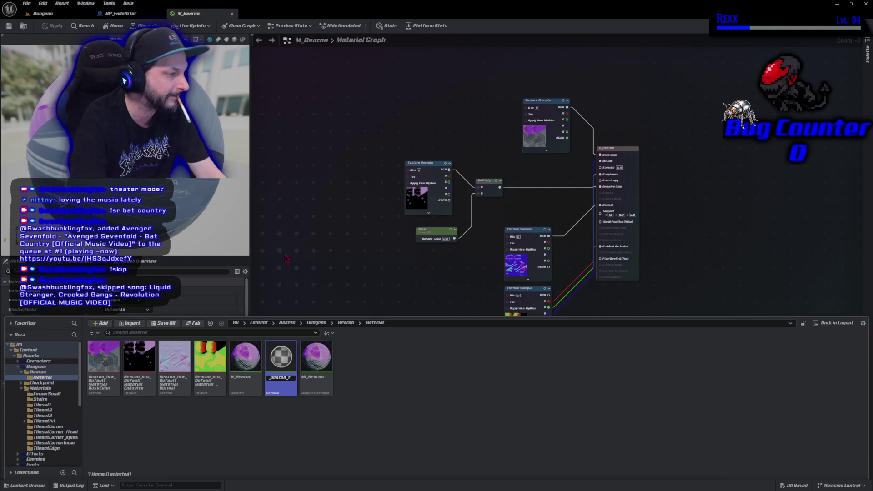
{"action": "key", "text": "Return"}
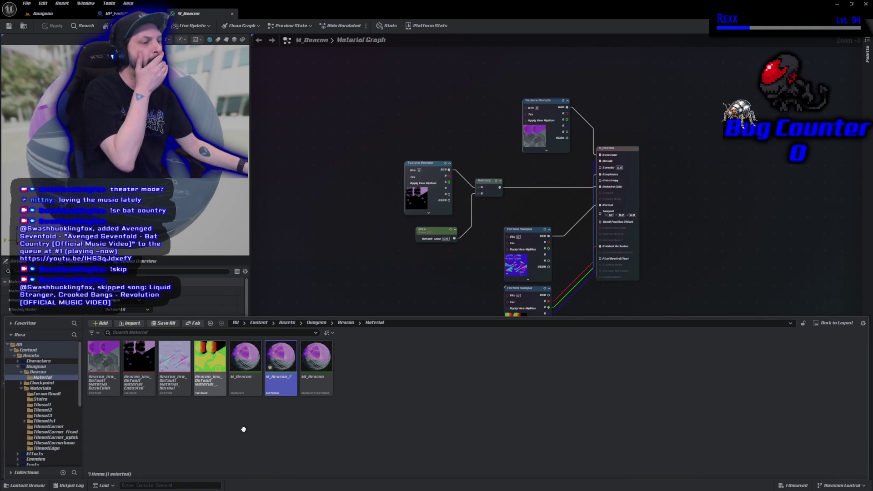
{"action": "double_click", "coordinate": [293, 389]}
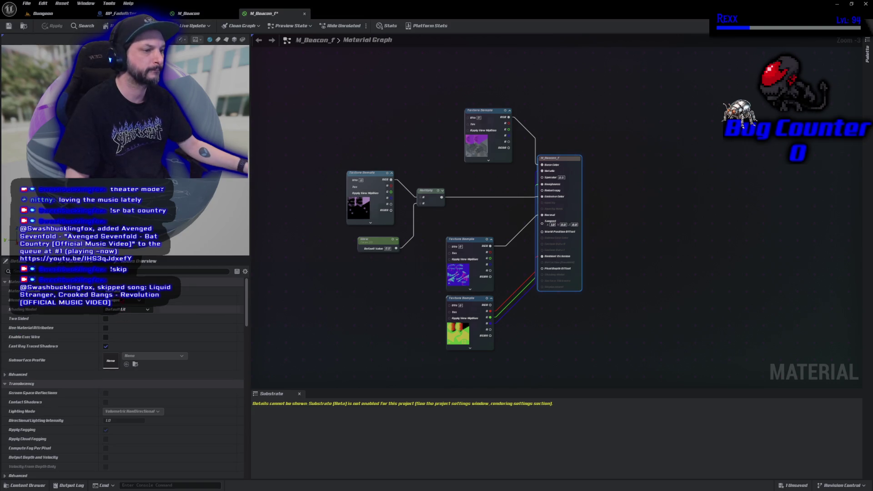
- Set M_Beacon_F's Blend Mode to Masked and save the material
{"action": "left_click", "coordinate": [127, 300]}
{"action": "left_click", "coordinate": [119, 312]}
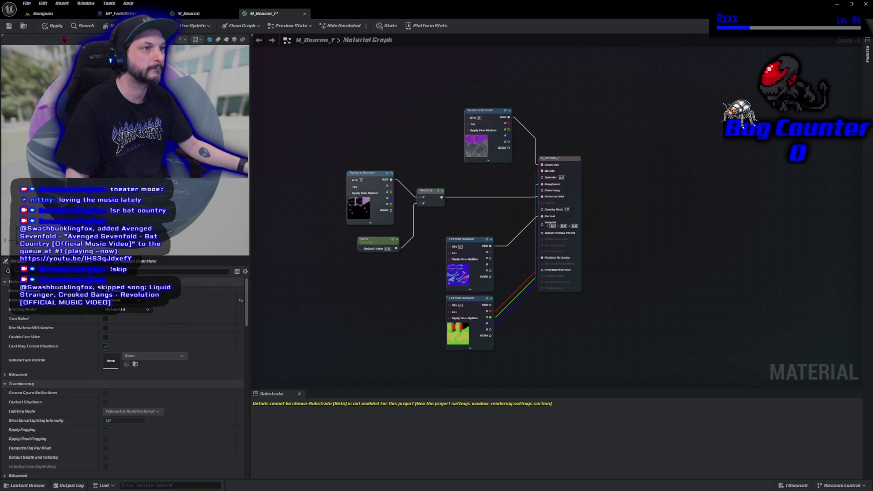
{"action": "left_click", "coordinate": [9, 26]}
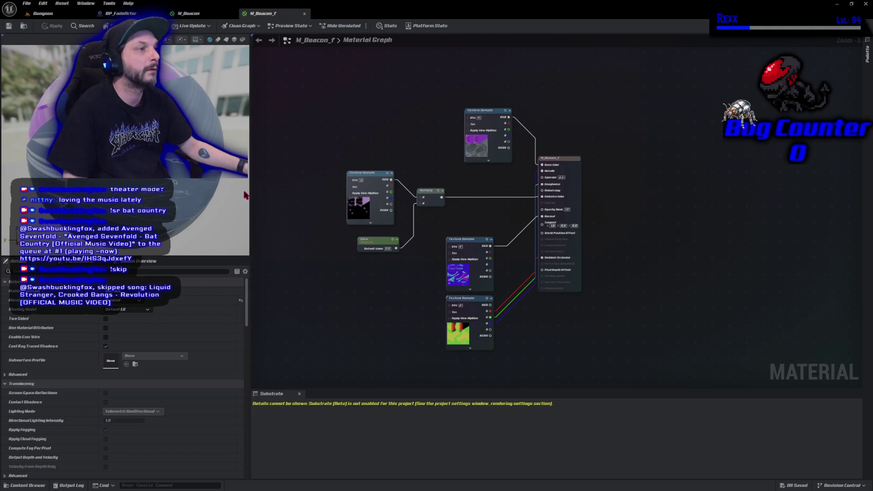
{"action": "left_click", "coordinate": [26, 485]}
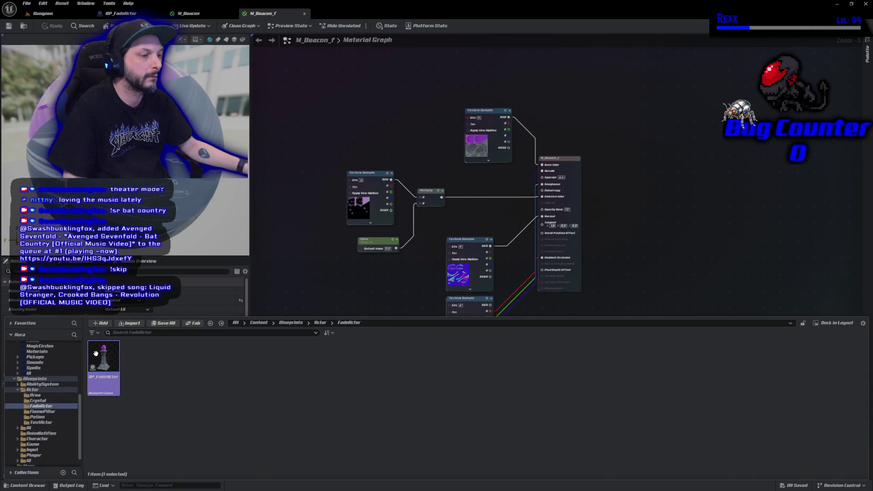
{"action": "left_click", "coordinate": [243, 40]}
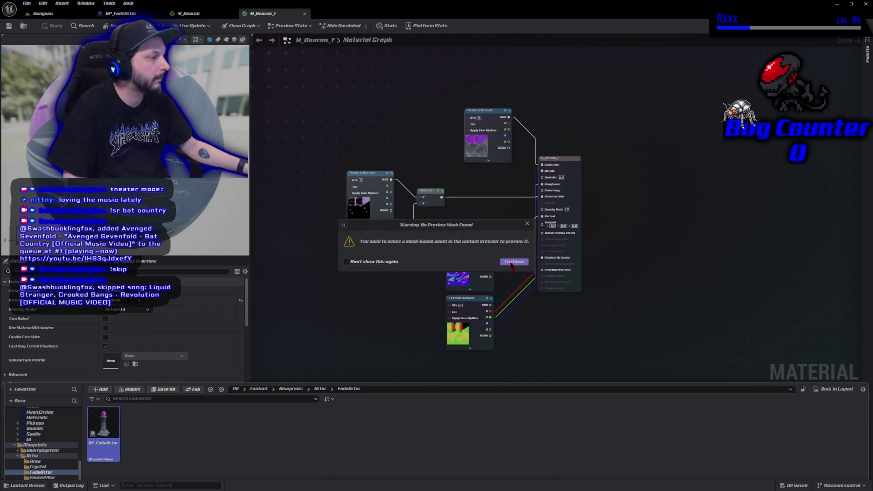
{"action": "left_click", "coordinate": [512, 263]}
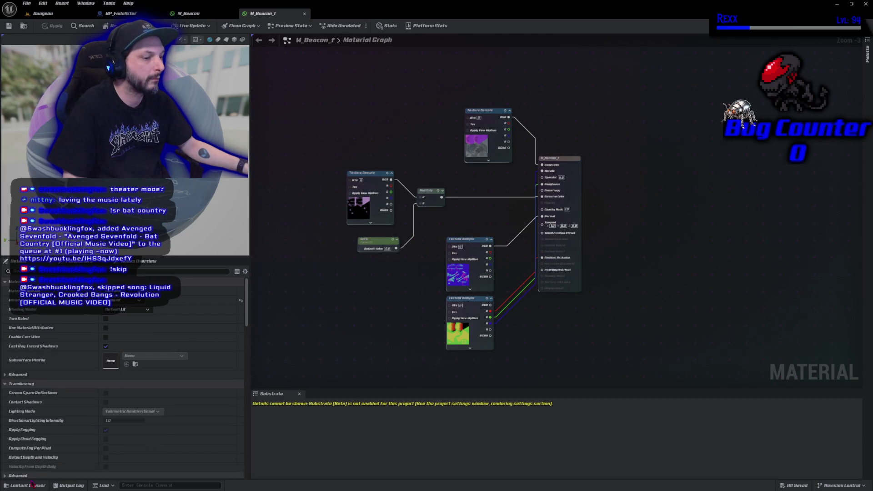
{"action": "left_click", "coordinate": [28, 486]}
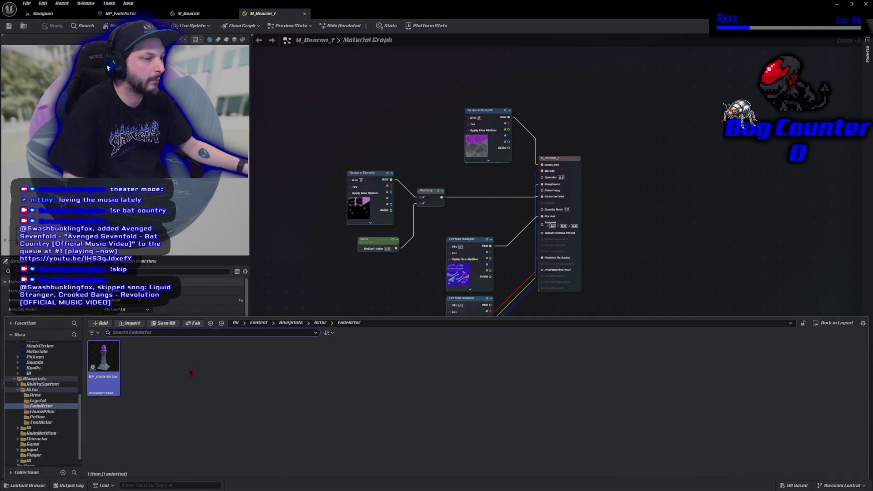
{"action": "double_click", "coordinate": [103, 364]}
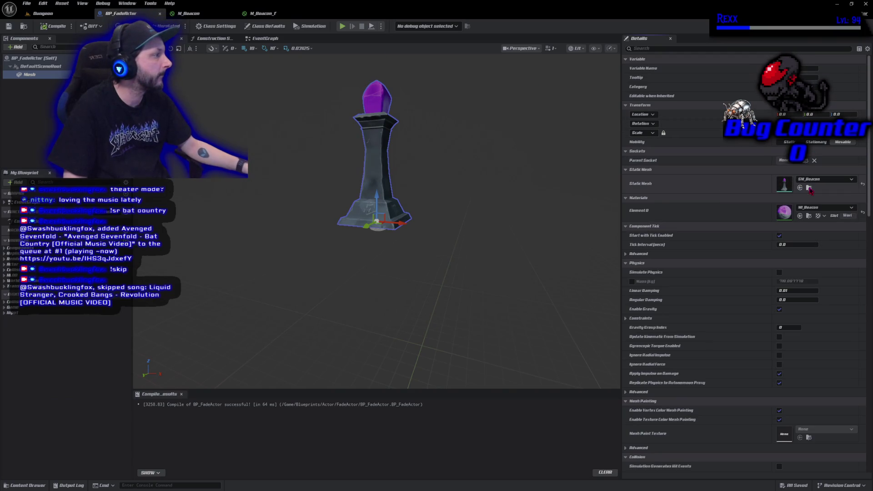
{"action": "left_click", "coordinate": [809, 188]}
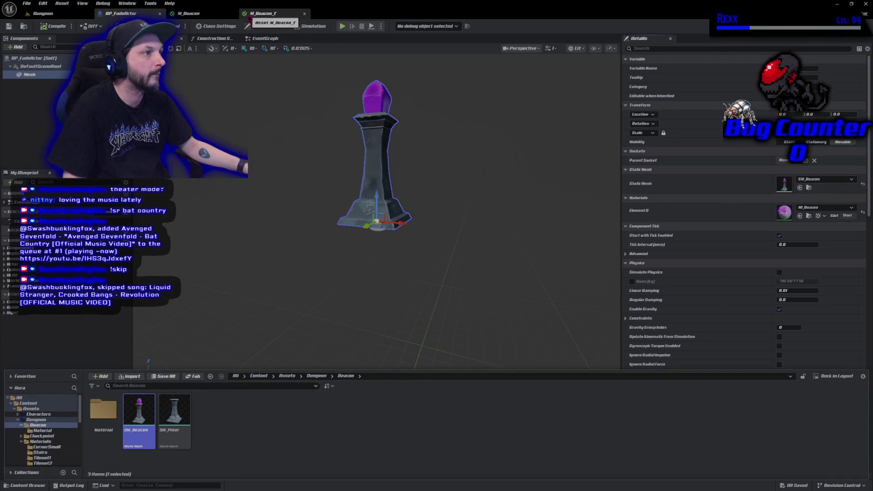
{"action": "left_click", "coordinate": [262, 13]}
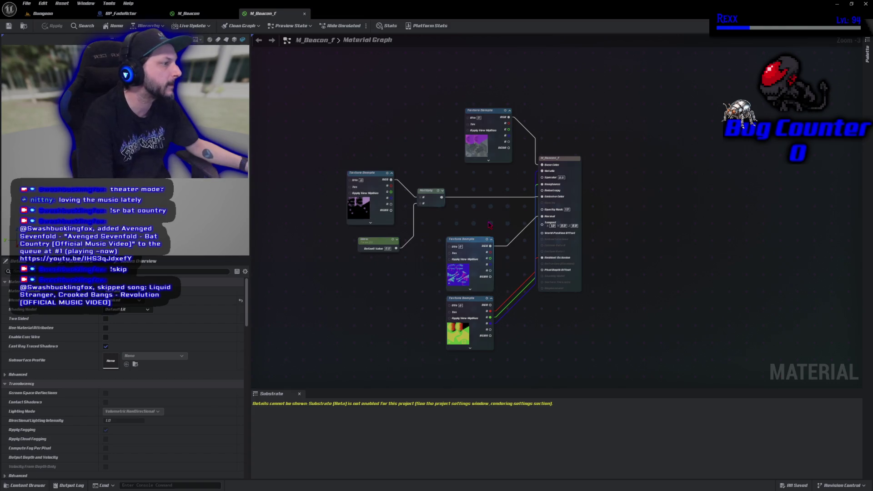
- Place a constant Value node and move it far to the left of the M_Beacon_F graph
{"action": "left_click", "coordinate": [500, 229]}
{"action": "mouse_move", "coordinate": [500, 231]}
{"action": "left_mouse_down"}
{"action": "mouse_move", "coordinate": [497, 213]}
{"action": "mouse_move", "coordinate": [542, 209]}
{"action": "left_mouse_up"}
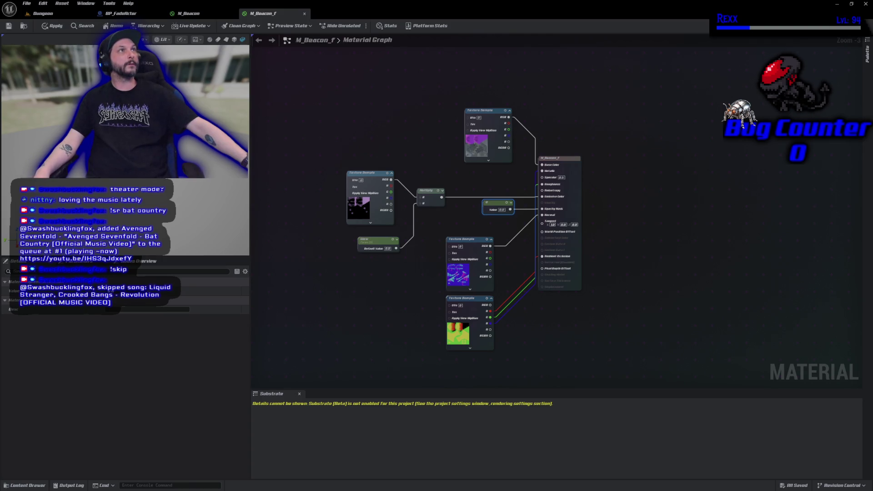
{"action": "mouse_move", "coordinate": [451, 237]}
{"action": "left_mouse_down"}
{"action": "mouse_move", "coordinate": [497, 218]}
{"action": "mouse_move", "coordinate": [505, 291]}
{"action": "mouse_move", "coordinate": [530, 319]}
{"action": "mouse_move", "coordinate": [503, 318]}
{"action": "left_mouse_up"}
{"action": "left_click", "coordinate": [541, 182]}
{"action": "mouse_move", "coordinate": [544, 184]}
{"action": "left_mouse_down"}
{"action": "mouse_move", "coordinate": [359, 254]}
{"action": "mouse_move", "coordinate": [266, 235]}
{"action": "mouse_move", "coordinate": [260, 257]}
{"action": "left_mouse_up"}
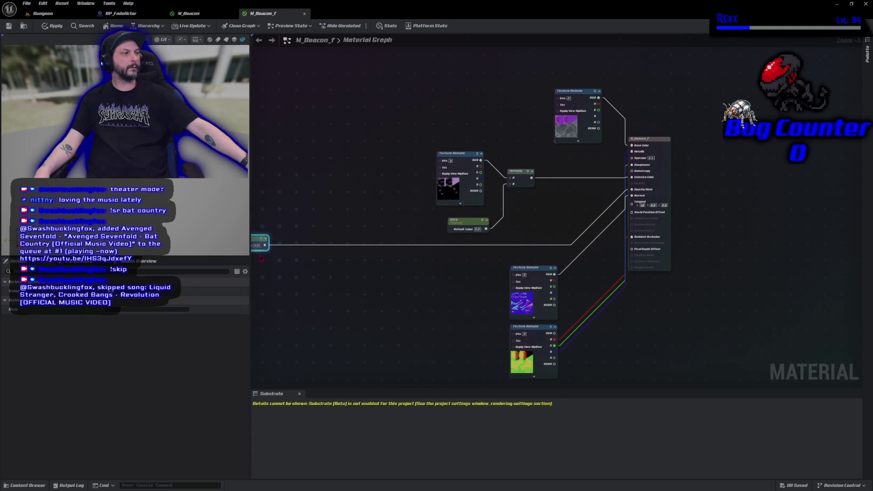
- Insert a DitherTemporalAA node on the Value wire and set the constant to 0.1
{"action": "right_click", "coordinate": [440, 297]}
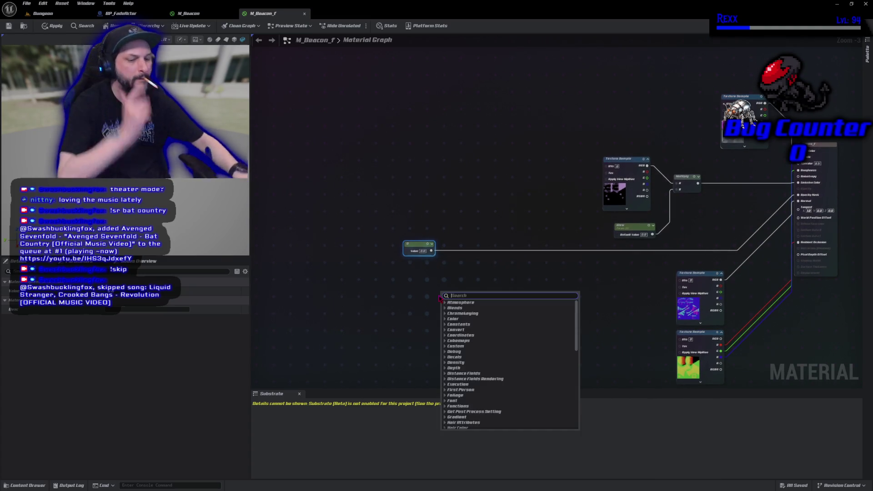
{"action": "type", "text": "dither"}
{"action": "key", "text": "Return"}
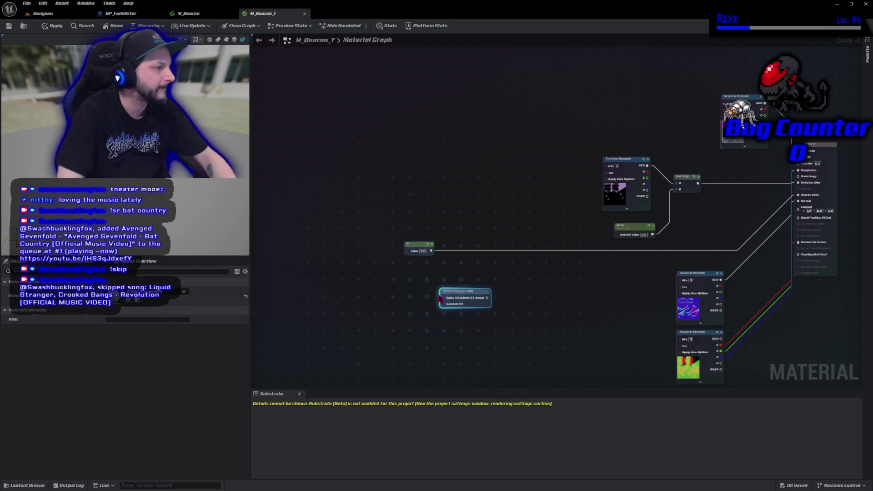
{"action": "left_click_drag", "start_coordinate": [452, 292], "coordinate": [466, 237]}
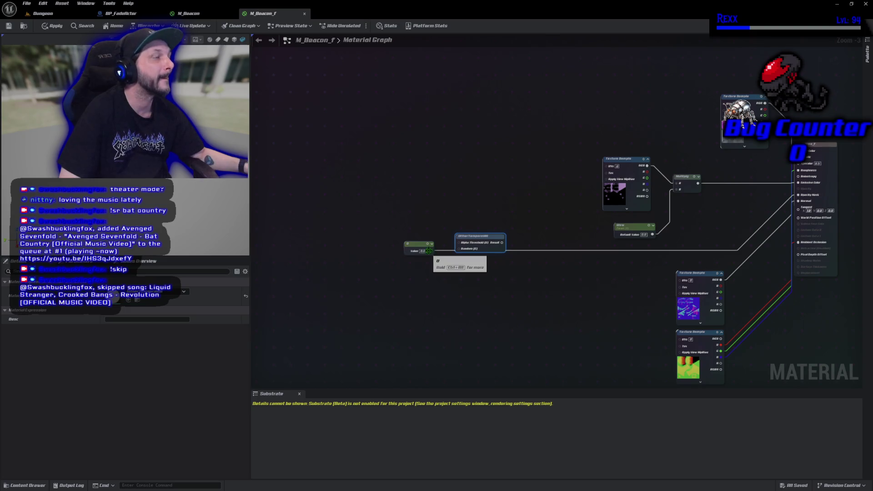
{"action": "left_click_drag", "start_coordinate": [424, 251], "coordinate": [437, 251]}
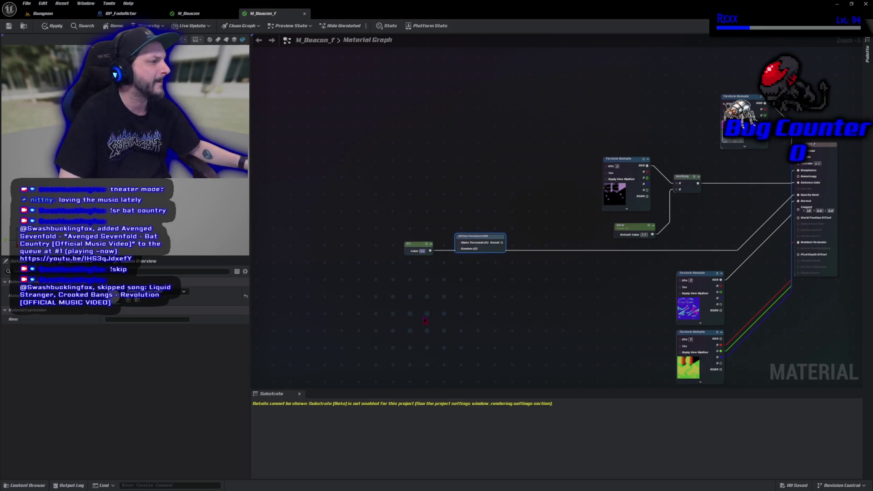
{"action": "left_click_drag", "start_coordinate": [430, 251], "coordinate": [459, 243]}
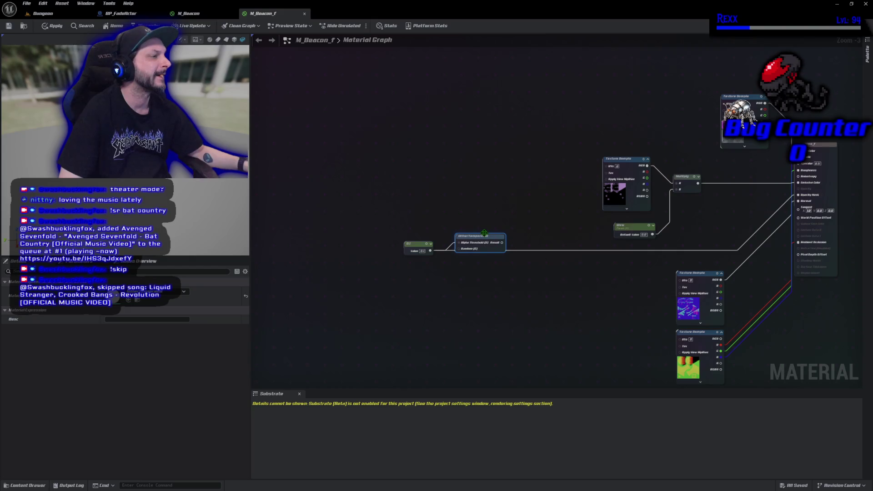
- Browse the material node categories, then enable realtime preview on the DitherTemporalAA node
{"action": "right_click", "coordinate": [484, 233]}
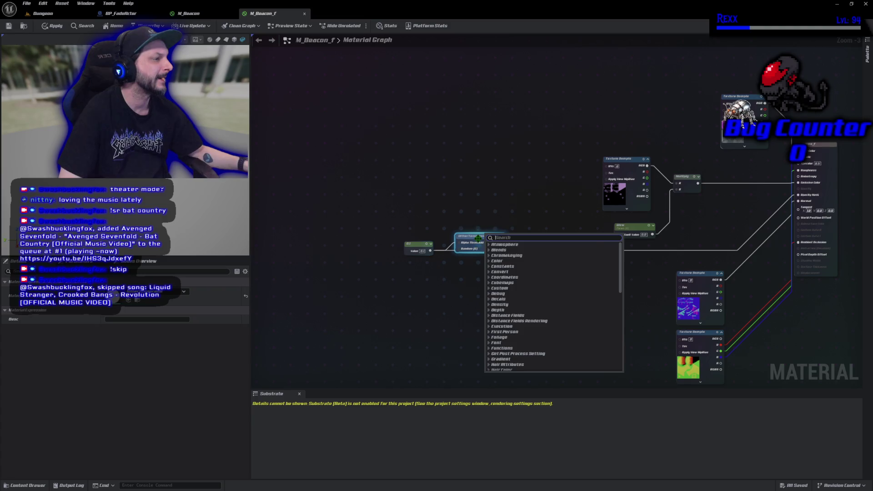
{"action": "scroll", "coordinate": [487, 313], "scroll_direction": "down", "scroll_amount": 2}
{"action": "left_click_drag", "start_coordinate": [621, 282], "coordinate": [622, 344]}
{"action": "left_click", "coordinate": [473, 235]}
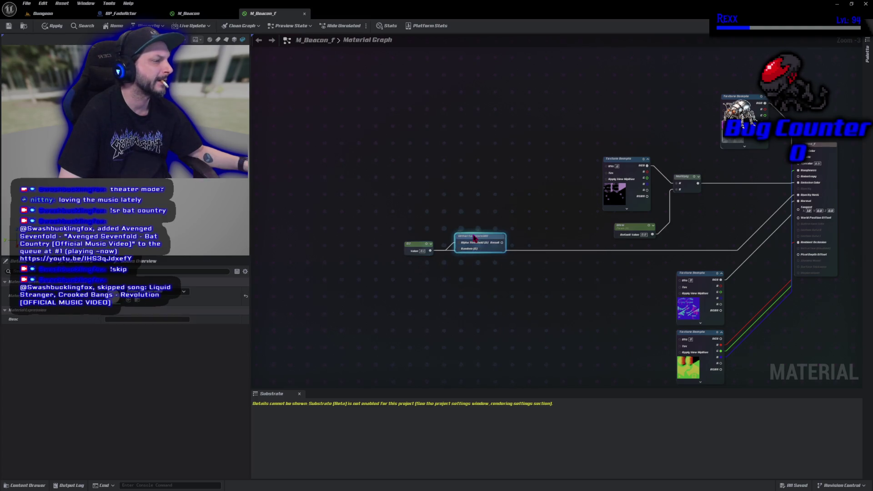
{"action": "right_click", "coordinate": [474, 236]}
{"action": "left_click", "coordinate": [505, 260]}
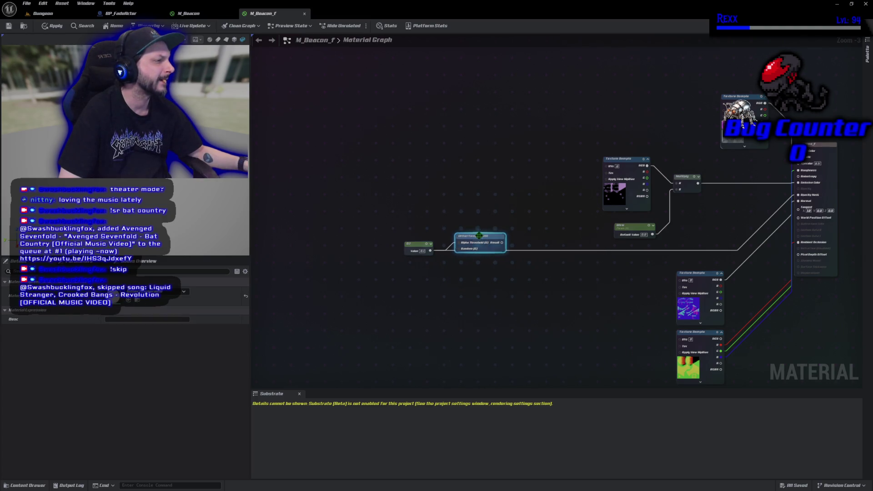
{"action": "right_click", "coordinate": [481, 236]}
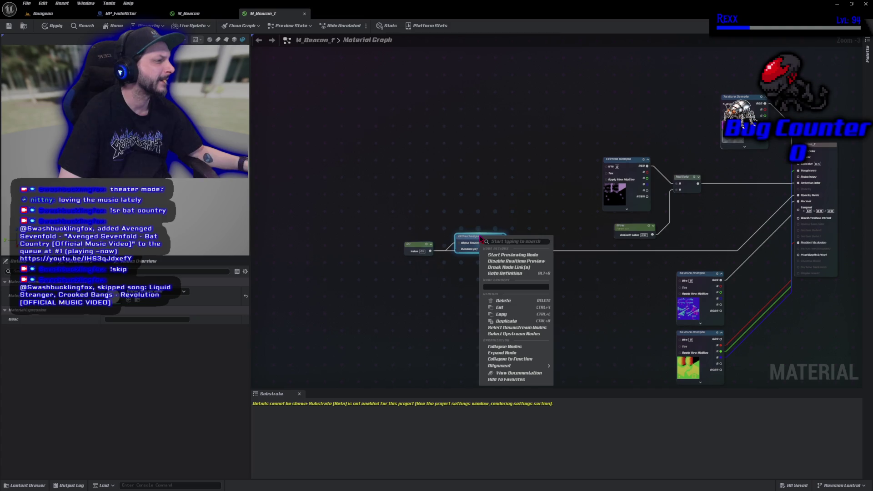
{"action": "left_click", "coordinate": [497, 255]}
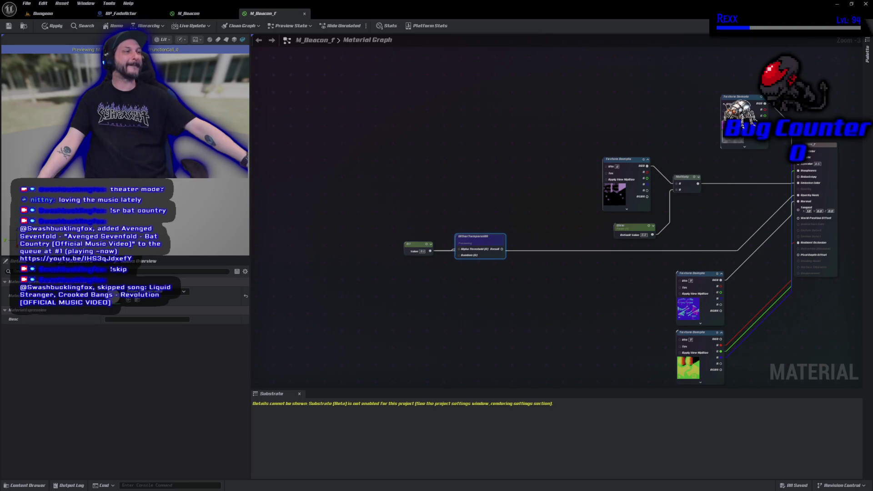
{"action": "right_click", "coordinate": [499, 253]}
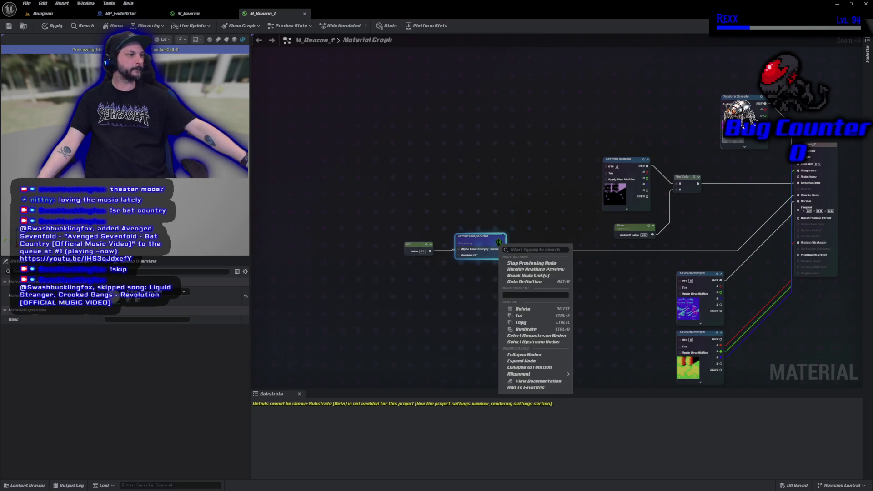
{"action": "left_click", "coordinate": [522, 267]}
{"action": "mouse_move", "coordinate": [502, 242]}
{"action": "left_mouse_down"}
{"action": "mouse_move", "coordinate": [684, 221]}
{"action": "mouse_move", "coordinate": [798, 196]}
{"action": "left_mouse_up"}
{"action": "left_click", "coordinate": [414, 243]}
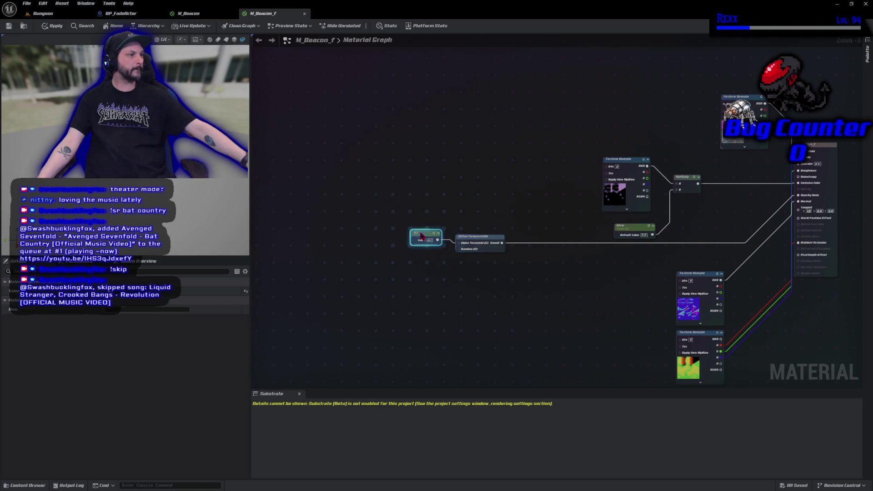
- Set the constant Value node to 0.5
{"action": "scroll", "coordinate": [415, 243], "scroll_direction": "up", "scroll_amount": 3}
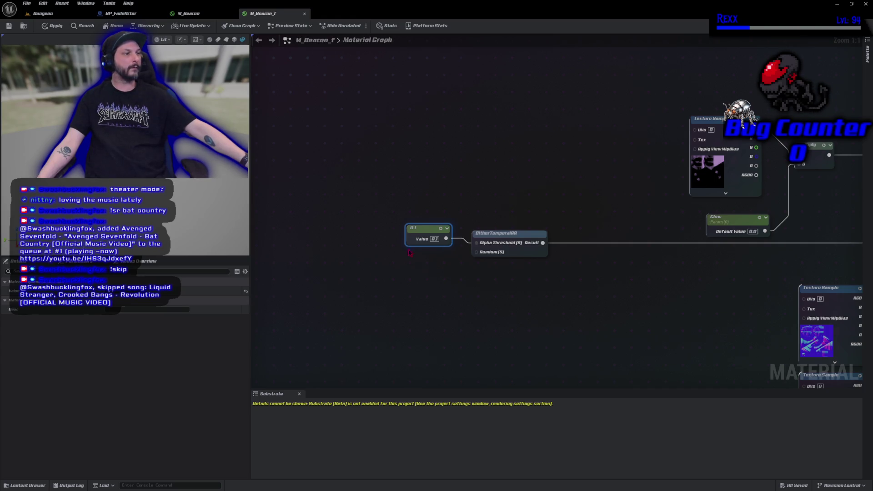
{"action": "double_click", "coordinate": [435, 239]}
{"action": "type", "text": "0.5"}
{"action": "key", "text": "Return"}
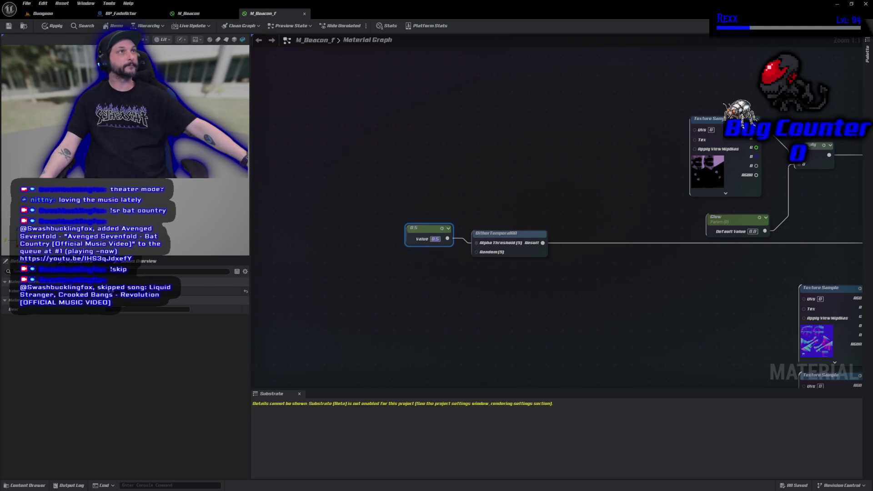
- Convert the constant into a scalar parameter named Fade
{"action": "right_click", "coordinate": [429, 236]}
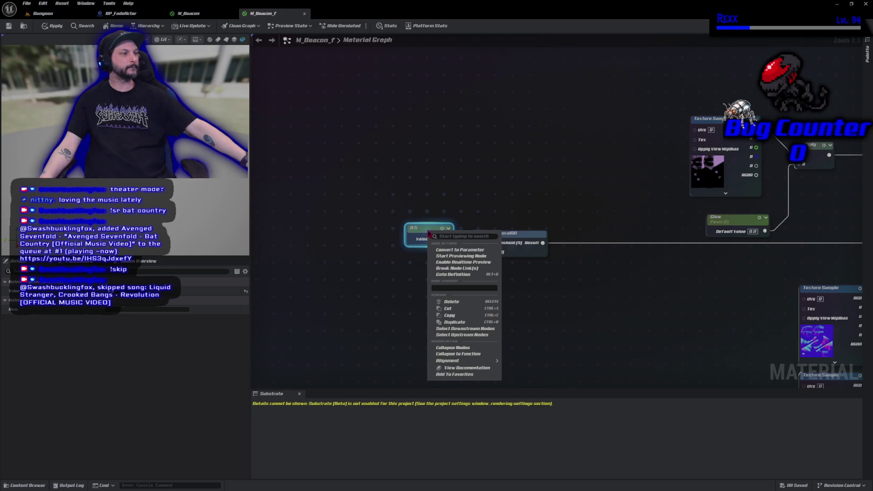
{"action": "left_click", "coordinate": [455, 253]}
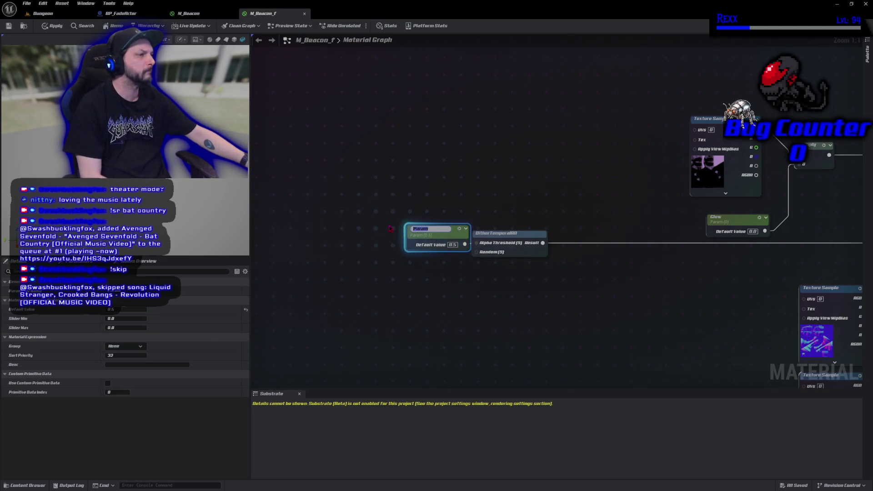
{"action": "type", "text": "Fade"}
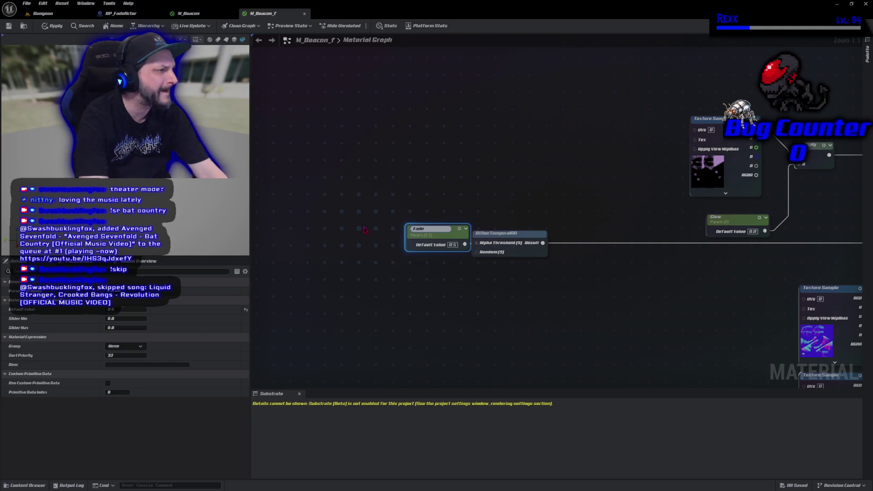
{"action": "key", "text": "Return"}
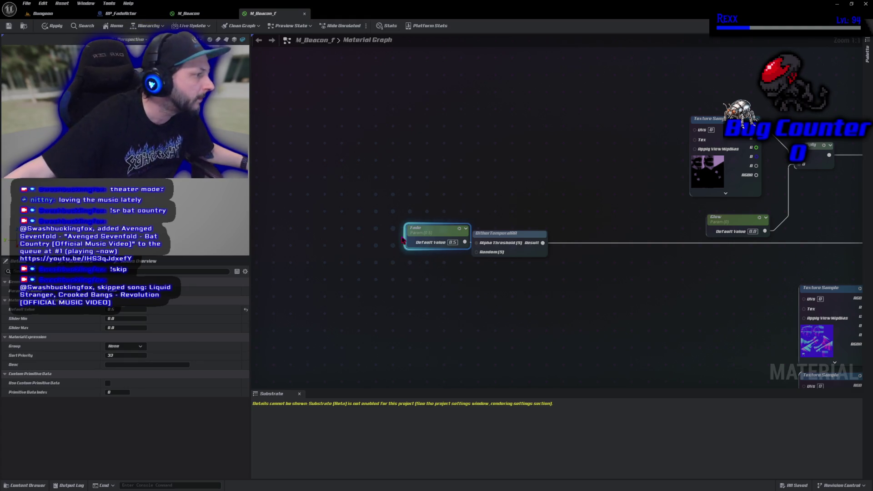
- Give Fade a default value of 1.0, then apply and save M_Beacon_f
{"action": "left_click", "coordinate": [52, 26]}
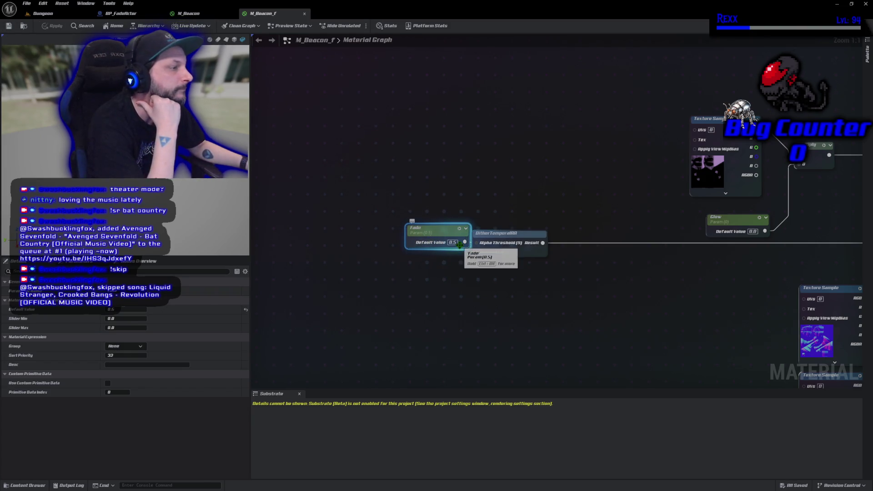
{"action": "key", "text": "ctrl+z"}
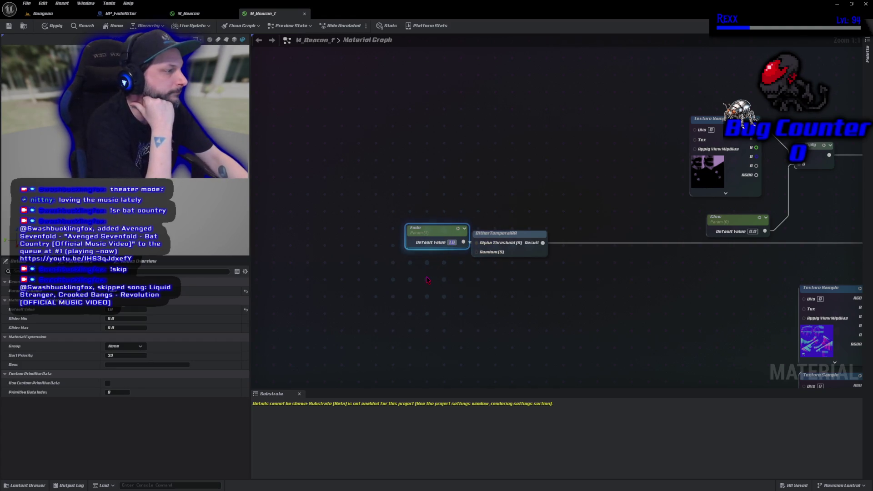
{"action": "left_click", "coordinate": [52, 26]}
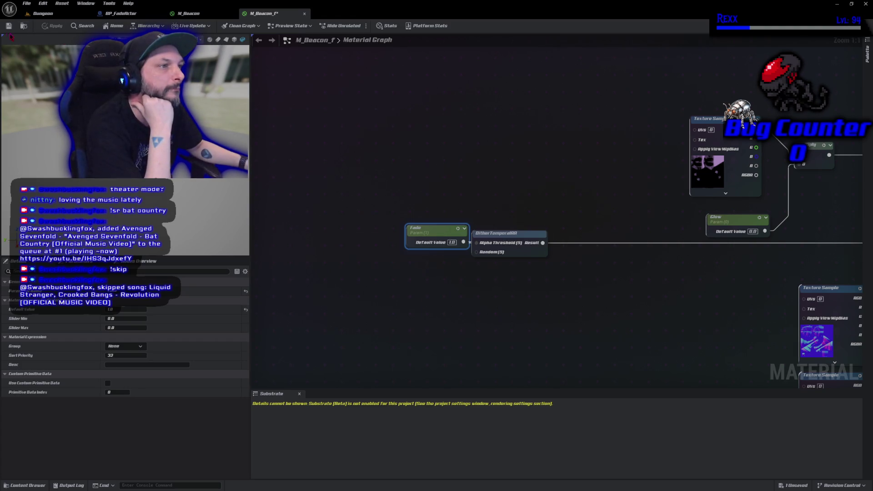
{"action": "left_click", "coordinate": [7, 27]}
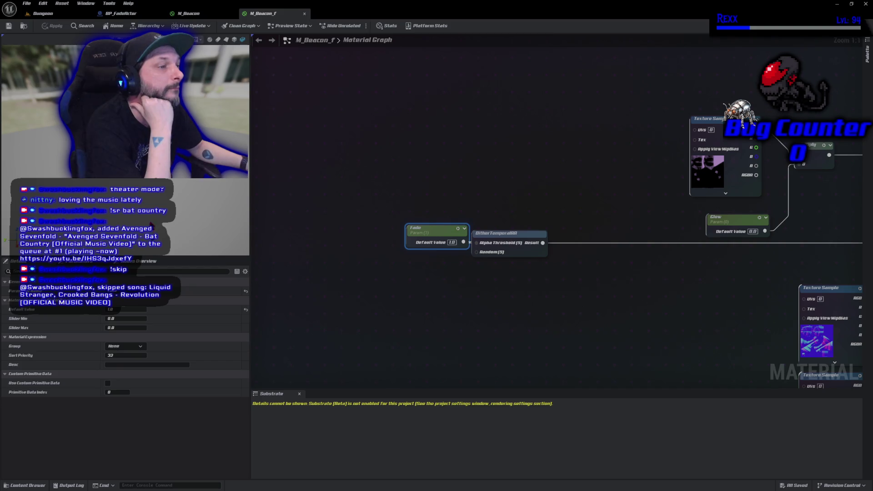
{"action": "left_click", "coordinate": [38, 488]}
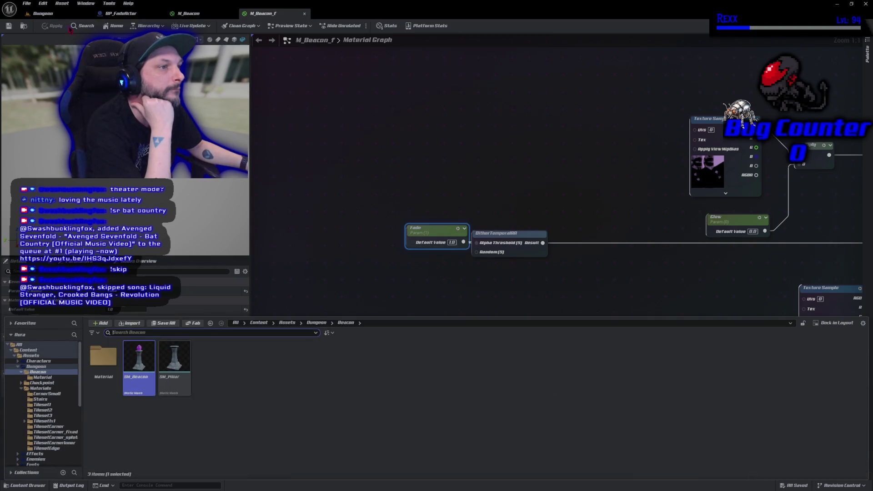
- Create a material instance from the M_Beacon_f material
{"action": "left_click", "coordinate": [25, 27]}
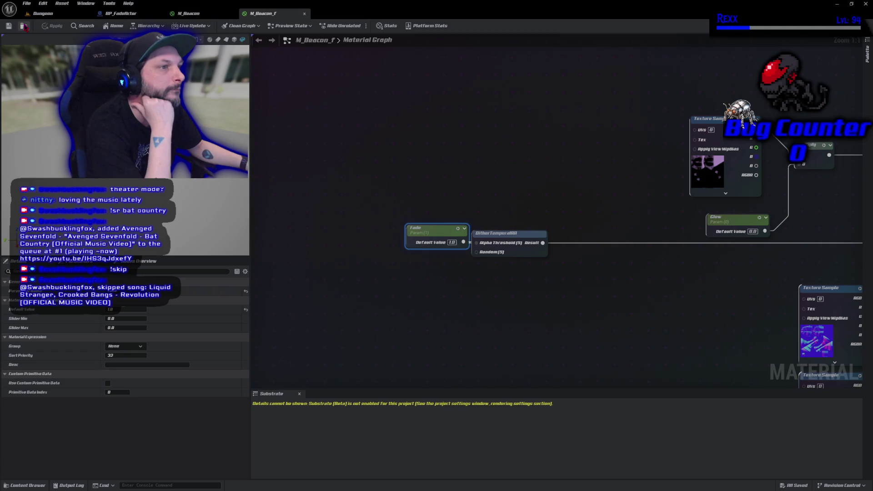
{"action": "left_click", "coordinate": [25, 27]}
{"action": "right_click", "coordinate": [287, 385]}
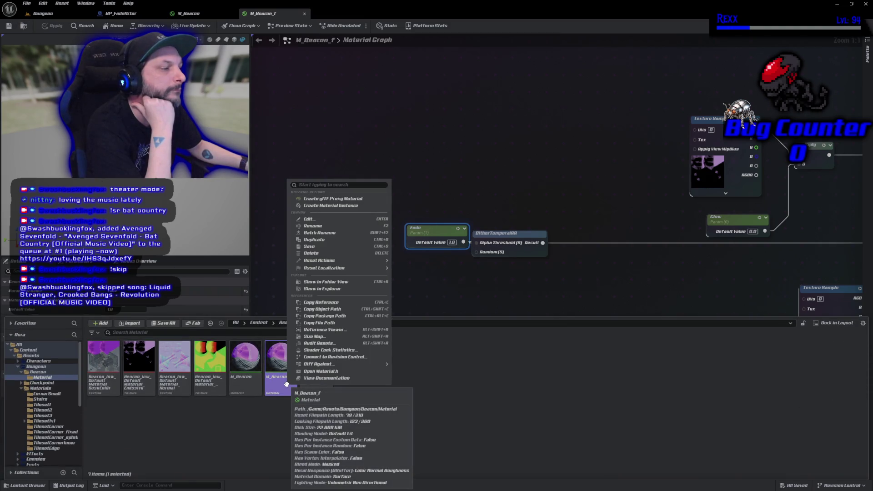
{"action": "left_click", "coordinate": [337, 206]}
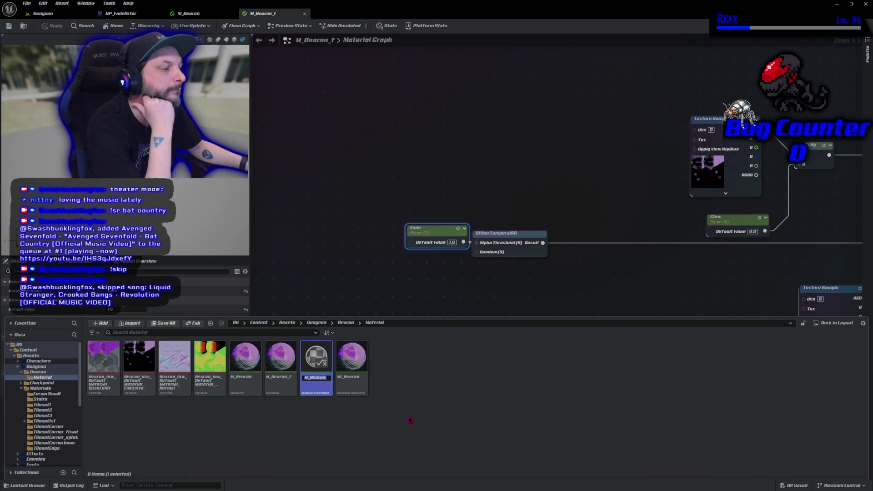
{"action": "key", "text": "Return"}
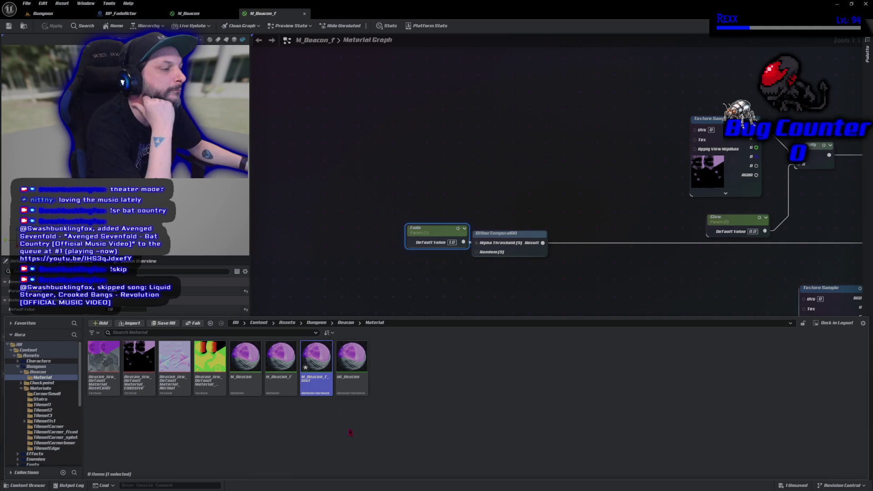
- Rename the instance to MI_Beacon_f and open it in the instance editor
{"action": "key", "text": "F2"}
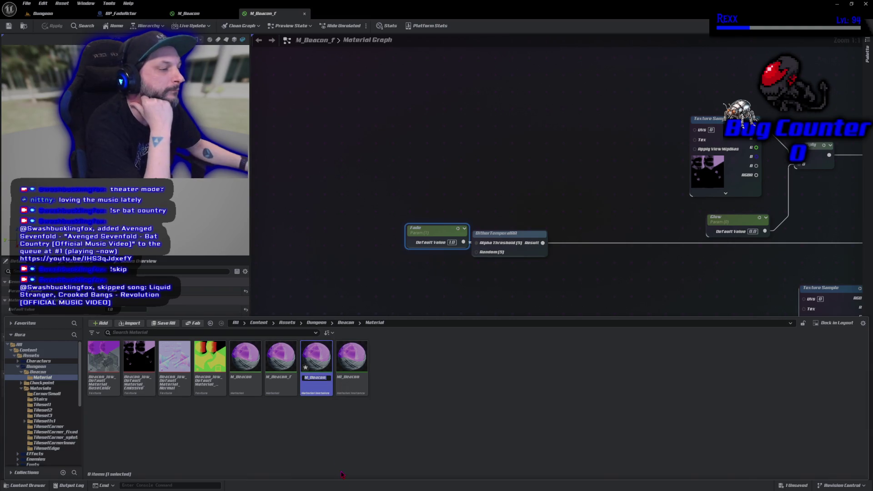
{"action": "key", "text": "End"}
{"action": "key", "text": "BackSpace"}
{"action": "key", "text": "BackSpace"}
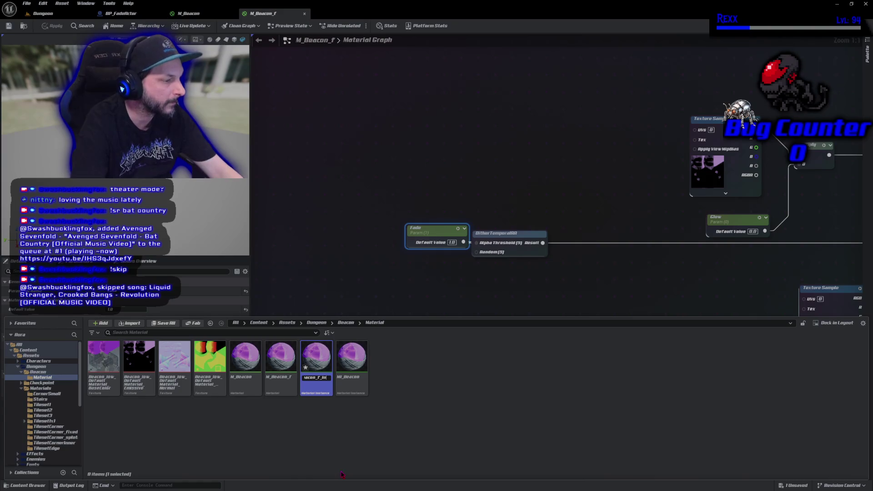
{"action": "key", "text": "BackSpace"}
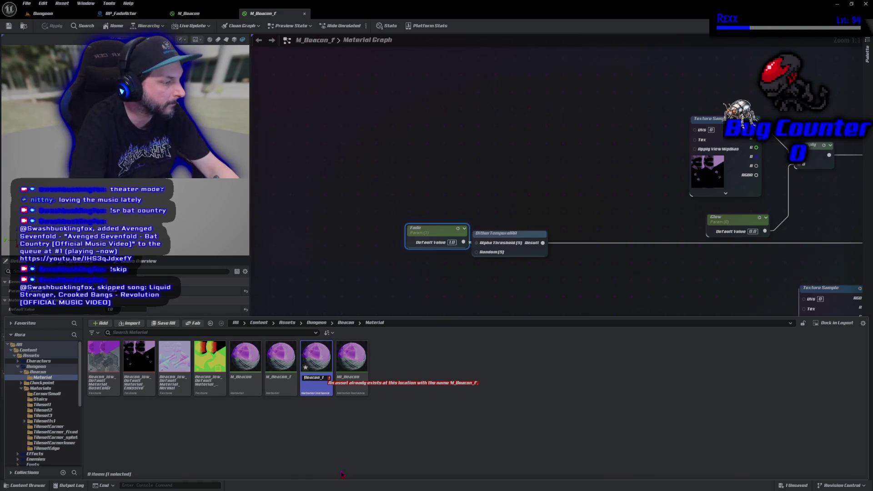
{"action": "key", "text": "Home"}
{"action": "key", "text": "Right"}
{"action": "type", "text": "I"}
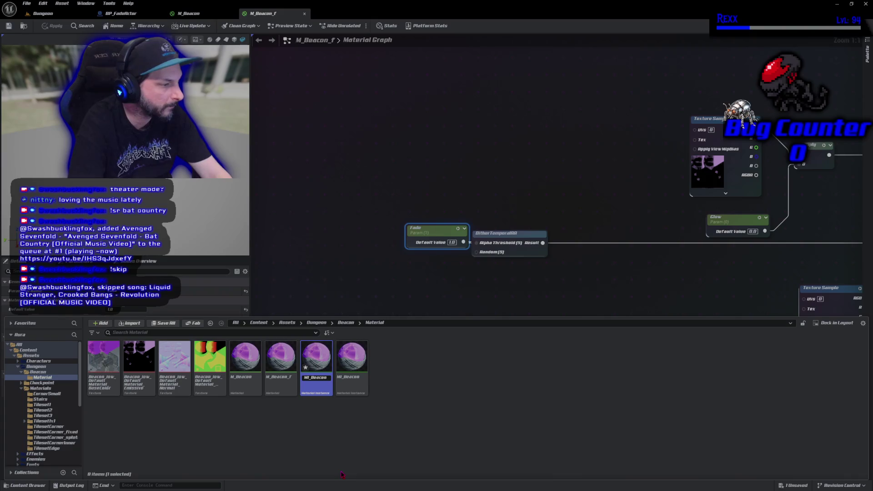
{"action": "key", "text": "Return"}
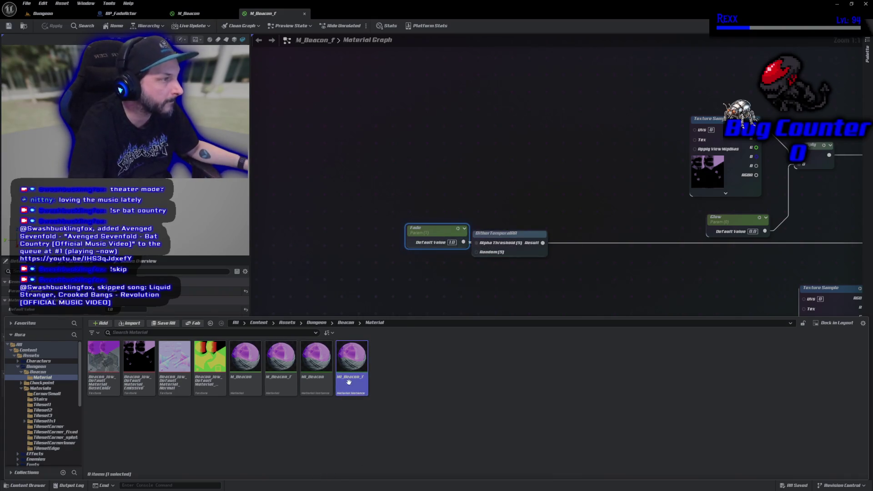
{"action": "double_click", "coordinate": [350, 386]}
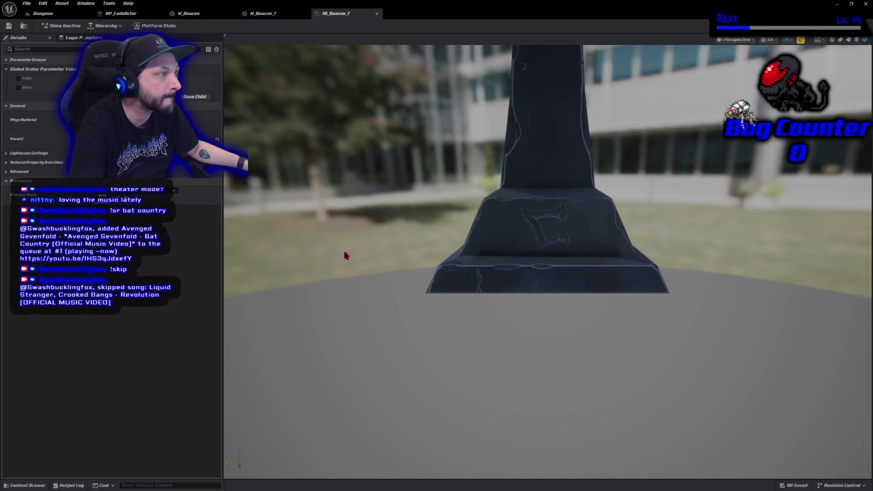
- Enable the Fade override on MI_Beacon_f, testing Glow briefly before unchecking it
{"action": "left_click", "coordinate": [18, 79]}
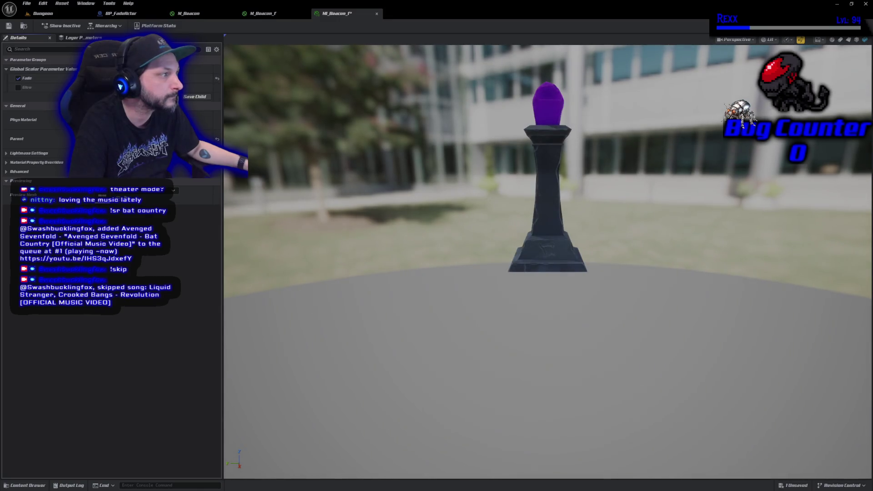
{"action": "left_click", "coordinate": [18, 88]}
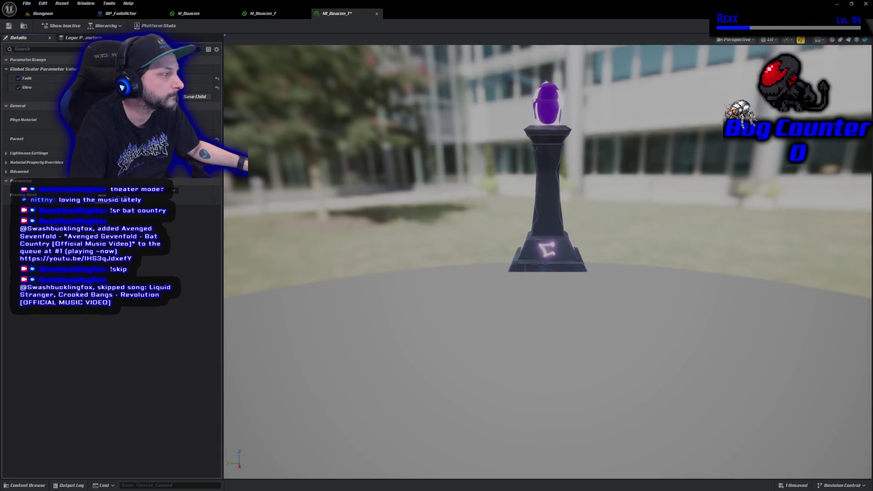
{"action": "left_click", "coordinate": [218, 89]}
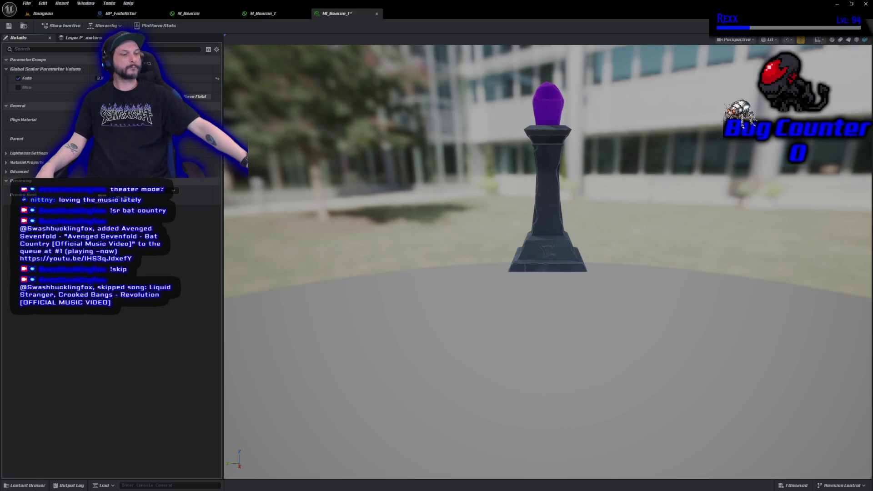
{"action": "key", "text": "ctrl+space"}
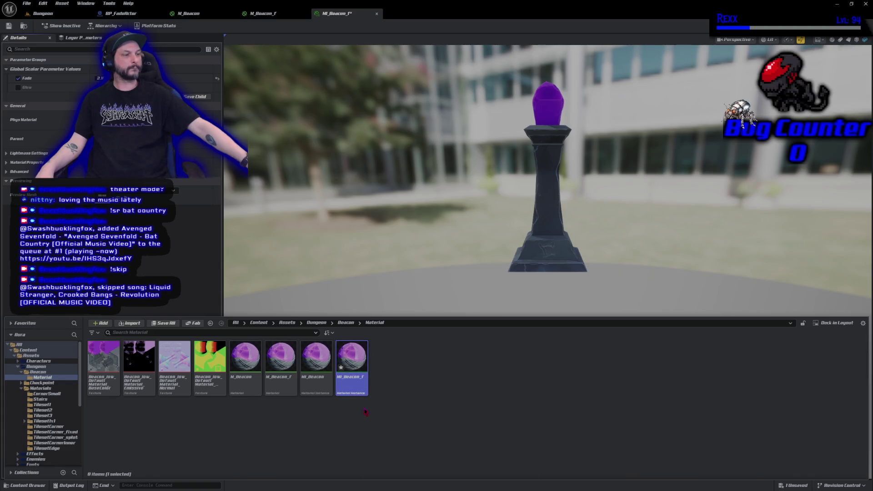
- Rename MI_Beacon_f to M_Beacon_f_inst, hide the Content Drawer and return to the M_Beacon_f graph
{"action": "left_click", "coordinate": [353, 377]}
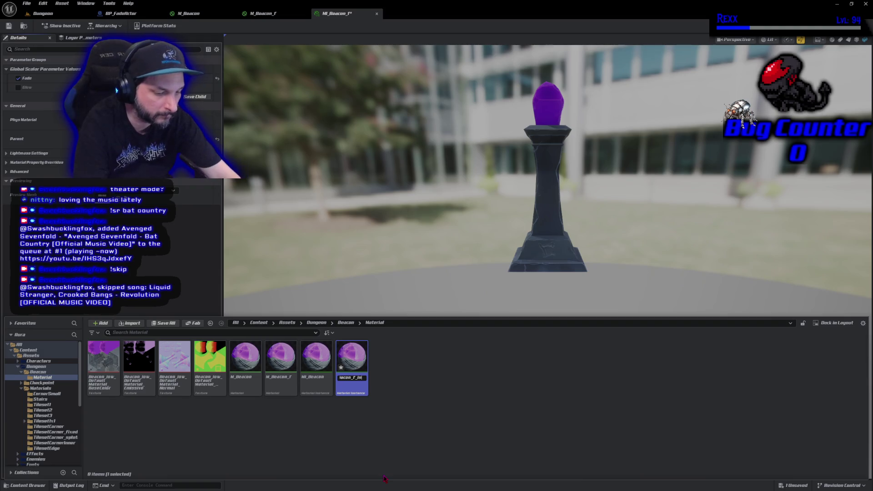
{"action": "type", "text": "_Inst"}
{"action": "key", "text": "Home"}
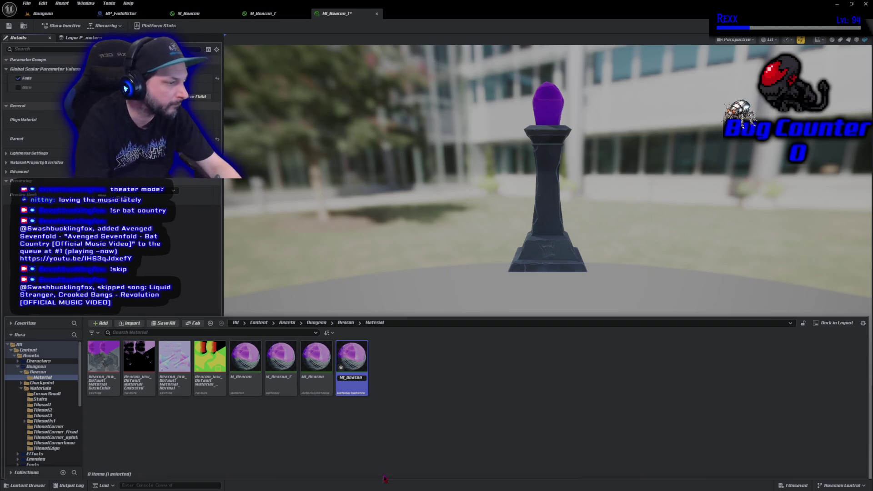
{"action": "key", "text": "Right"}
{"action": "key", "text": "Delete"}
{"action": "key", "text": "Return"}
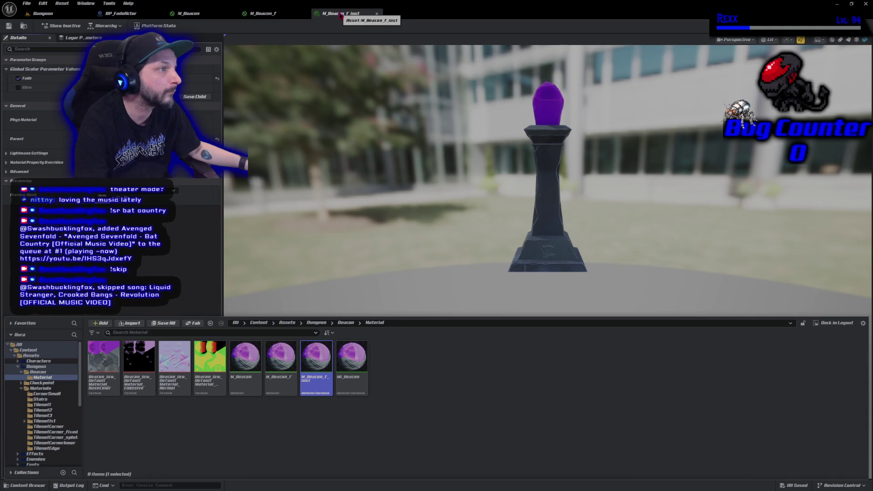
{"action": "key", "text": "ctrl+space"}
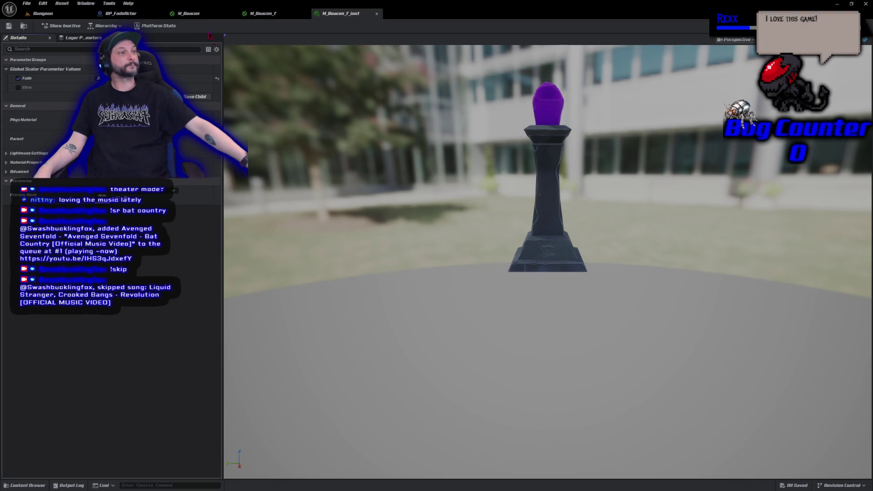
{"action": "left_click", "coordinate": [257, 14]}
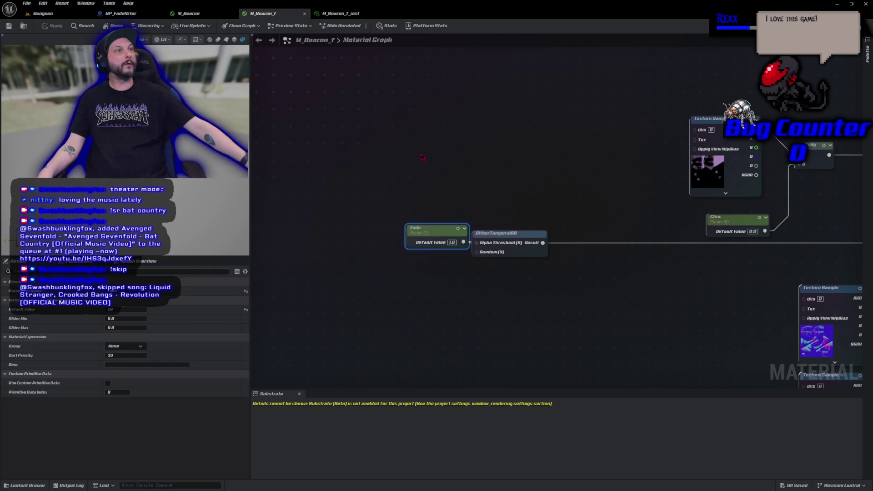
- Review M_Beacon_f's material Details, then switch to M_Beacon_f_inst and enable its Glow override
{"action": "left_click", "coordinate": [422, 157]}
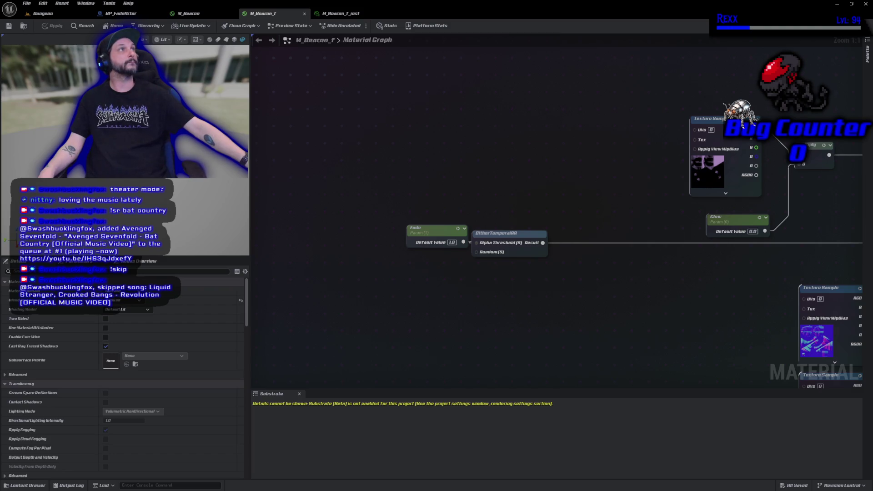
{"action": "left_click", "coordinate": [339, 13]}
{"action": "left_click", "coordinate": [18, 88]}
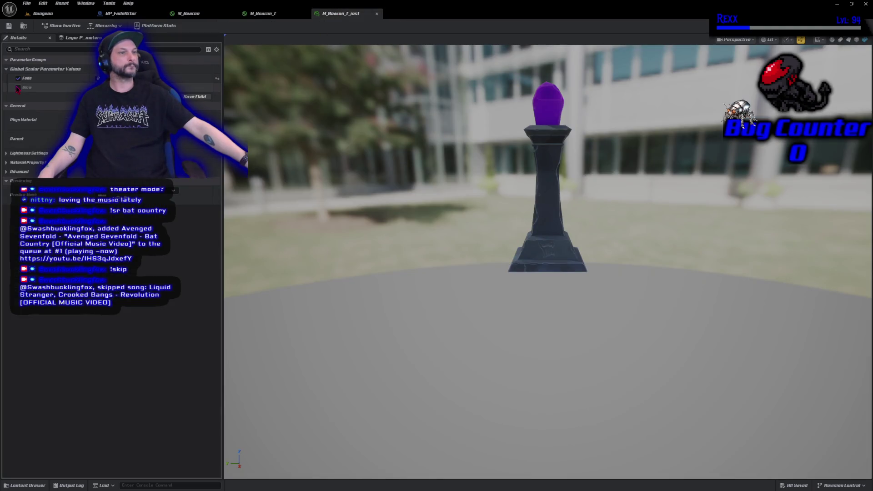
- Save M_Beacon_f_inst and switch back to the BP_FadeActor blueprint
{"action": "key", "text": "ctrl+s"}
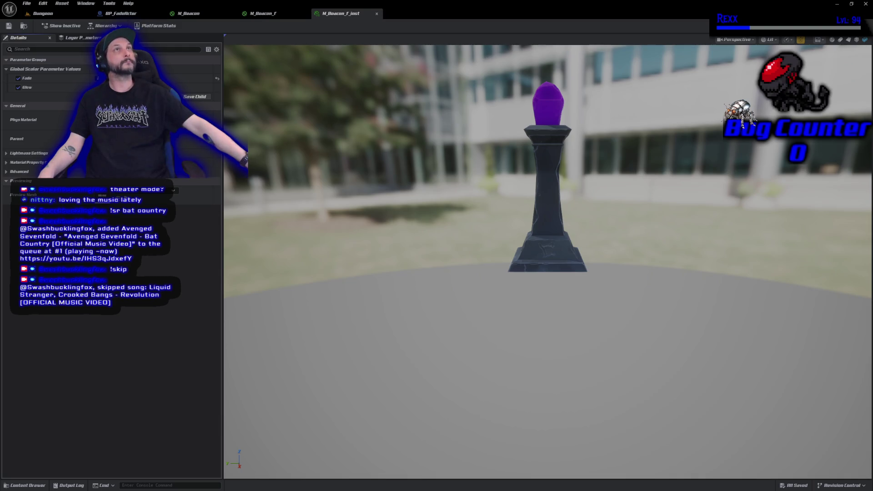
{"action": "left_click", "coordinate": [150, 13]}
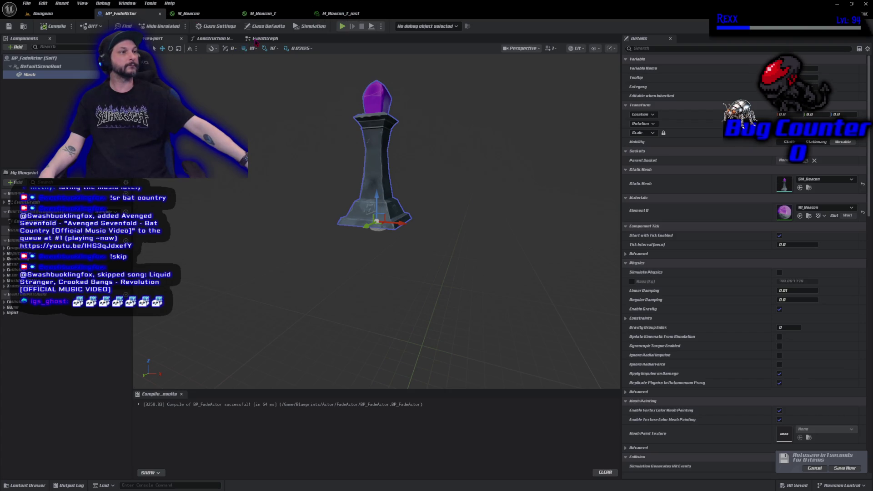
- In BP_FadeActor's EventGraph, add a trial Mesh Get Materials node, then delete both nodes
{"action": "left_click", "coordinate": [261, 38]}
{"action": "mouse_move", "coordinate": [50, 76]}
{"action": "left_mouse_down"}
{"action": "mouse_move", "coordinate": [223, 145]}
{"action": "mouse_move", "coordinate": [348, 184]}
{"action": "mouse_move", "coordinate": [383, 183]}
{"action": "left_mouse_up"}
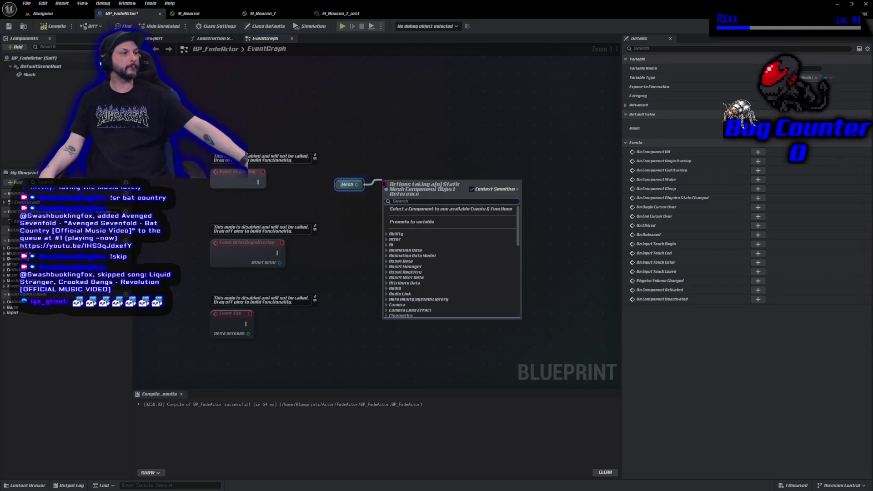
{"action": "type", "text": "get mat"}
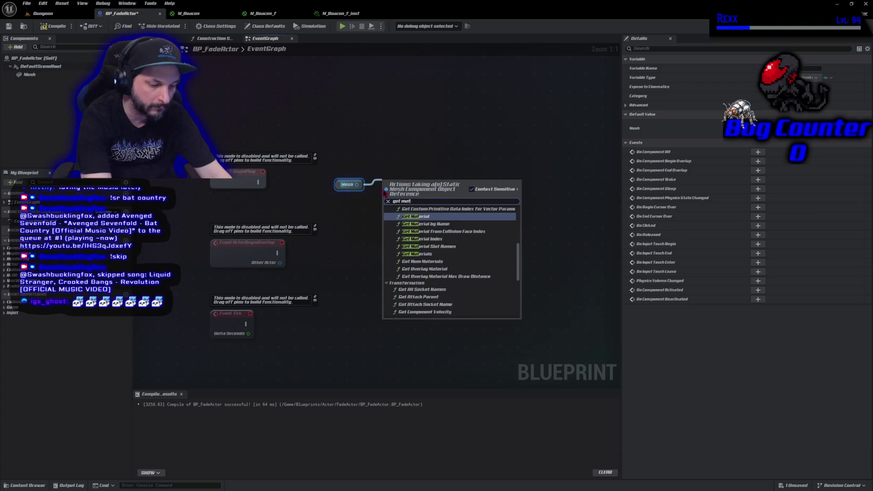
{"action": "type", "text": "erials"}
{"action": "key", "text": "Return"}
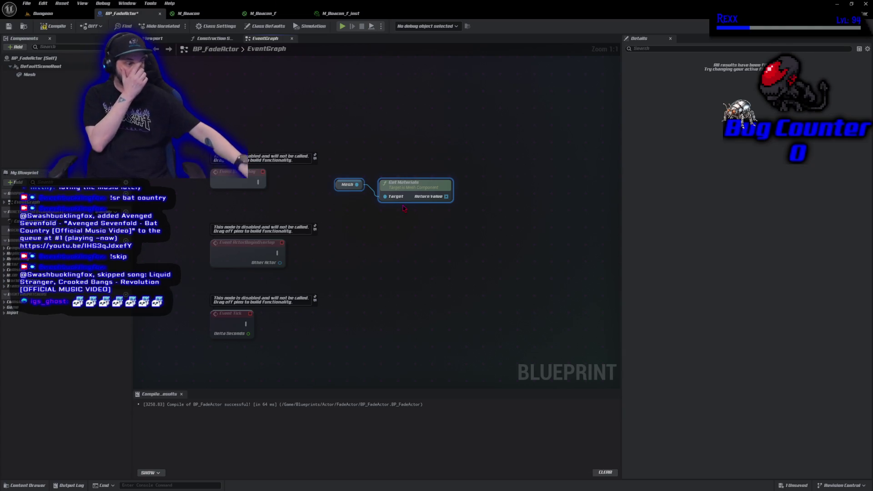
{"action": "key", "text": "Delete"}
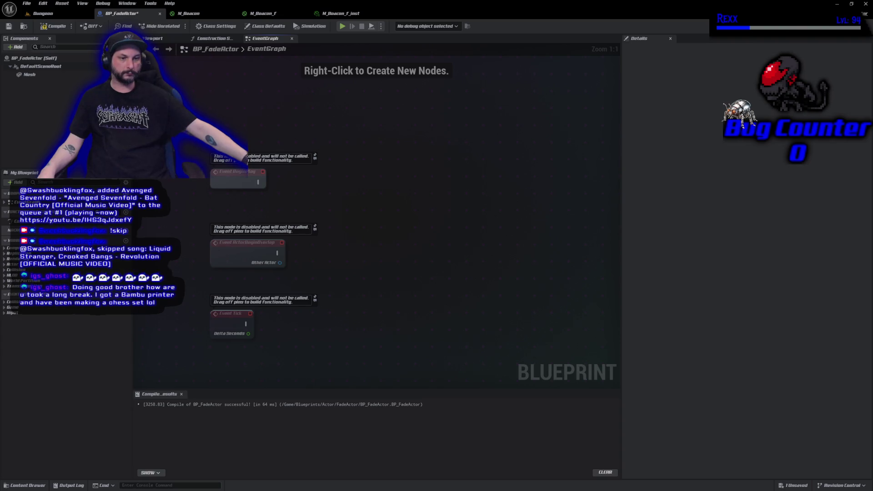
- Compile and save BP_FadeActor, then view the whole room in the Dungeon level
{"action": "left_click", "coordinate": [53, 26]}
{"action": "left_click", "coordinate": [9, 26]}
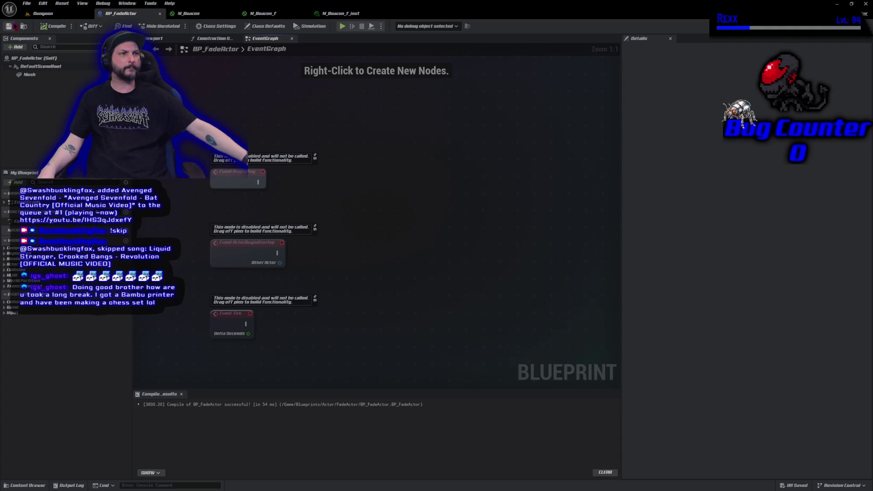
{"action": "left_click", "coordinate": [43, 14]}
{"action": "scroll", "coordinate": [495, 200], "scroll_direction": "down", "scroll_amount": 10}
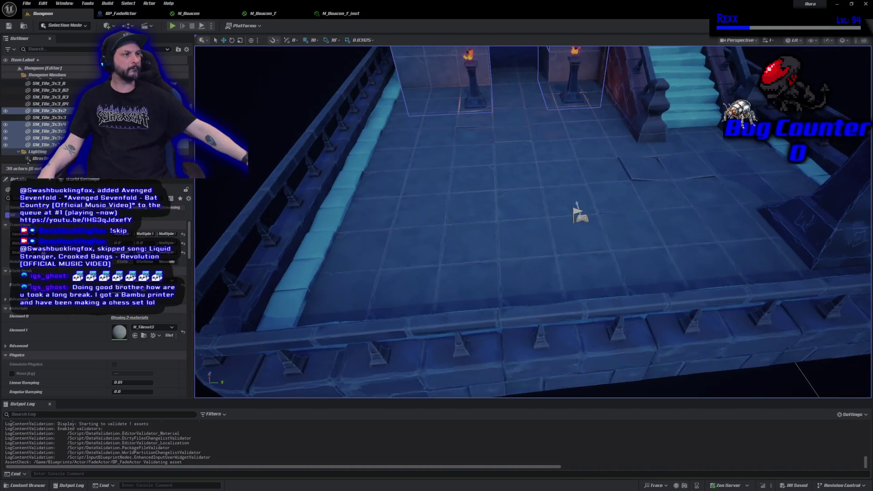
{"action": "mouse_move", "coordinate": [515, 192]}
{"action": "left_mouse_down"}
{"action": "mouse_move", "coordinate": [482, 195]}
{"action": "mouse_move", "coordinate": [516, 192]}
{"action": "left_mouse_up"}
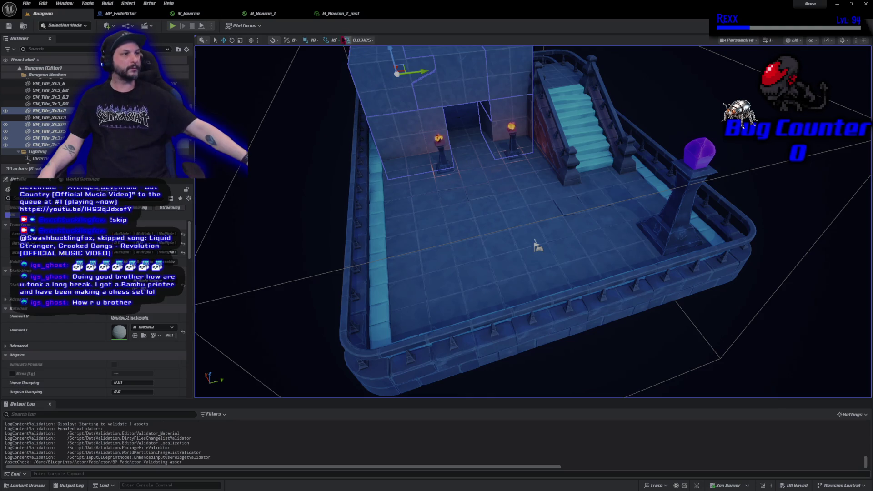
- Look between M_Beacon_f_inst and BP_FadeActor, ending on the blueprint's Construction Script graph
{"action": "left_click", "coordinate": [342, 16]}
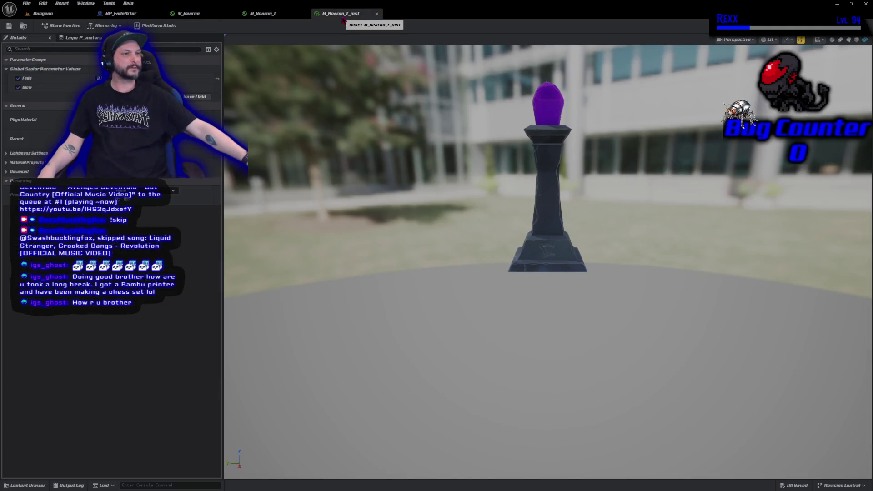
{"action": "left_click", "coordinate": [104, 17]}
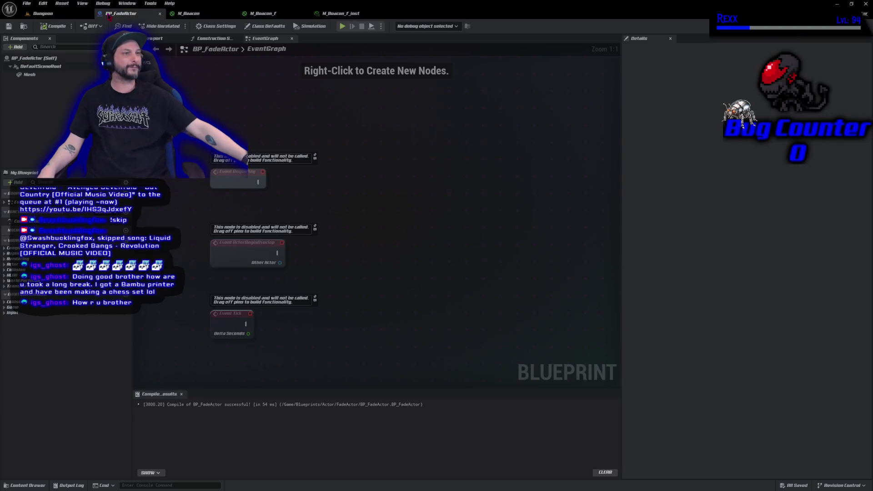
{"action": "left_click", "coordinate": [352, 16]}
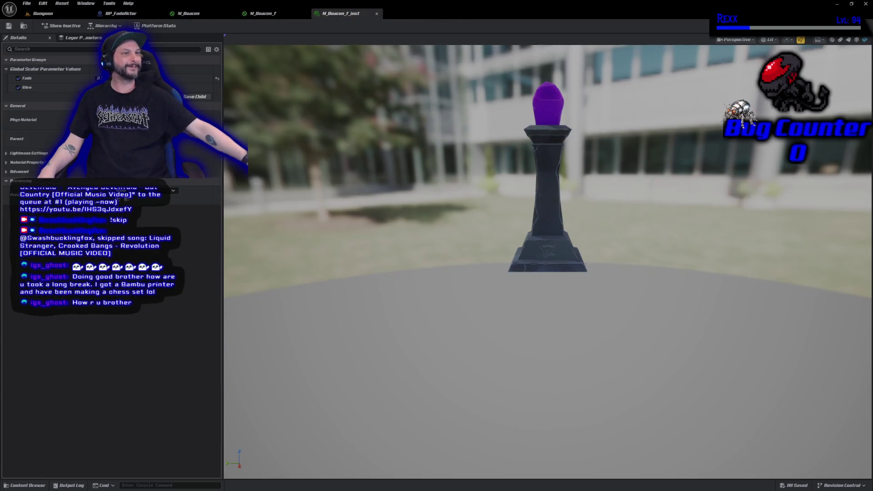
{"action": "left_click", "coordinate": [129, 17]}
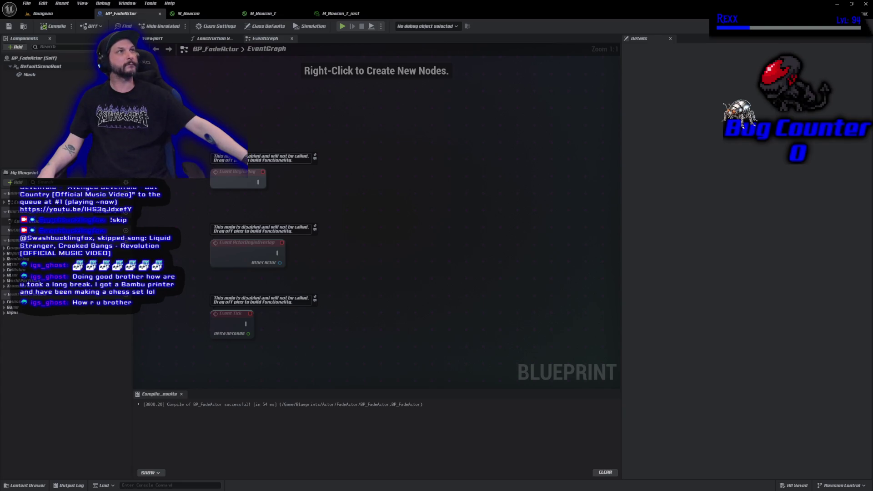
{"action": "left_click", "coordinate": [212, 40]}
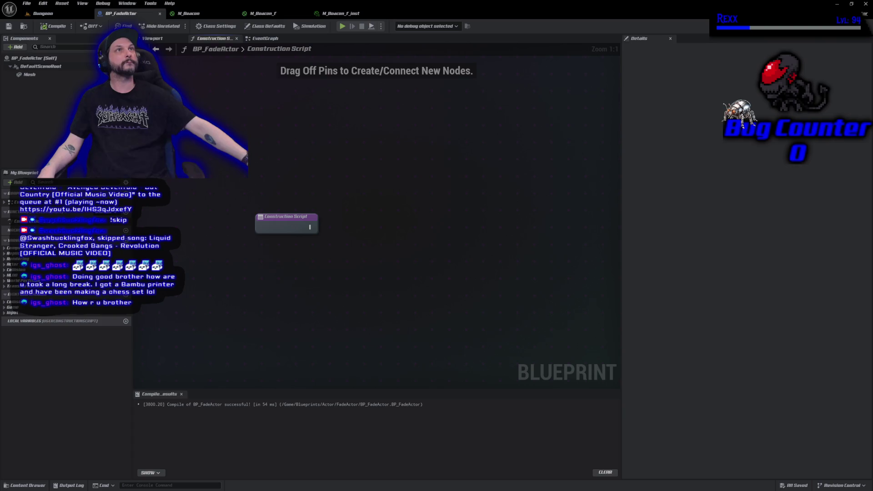
- Add a Get Materials node fed by the Mesh component in the Construction Script
{"action": "mouse_move", "coordinate": [30, 74]}
{"action": "left_mouse_down"}
{"action": "mouse_move", "coordinate": [309, 196]}
{"action": "mouse_move", "coordinate": [363, 203]}
{"action": "left_mouse_up"}
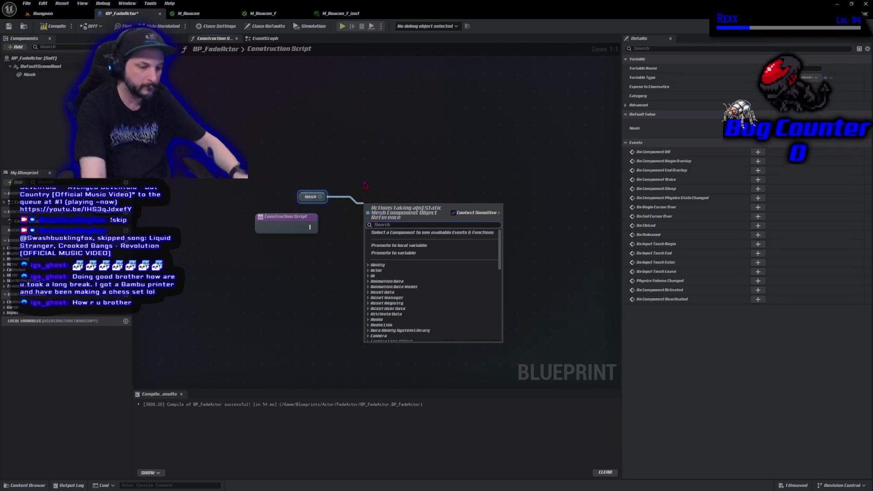
{"action": "type", "text": "get mater"}
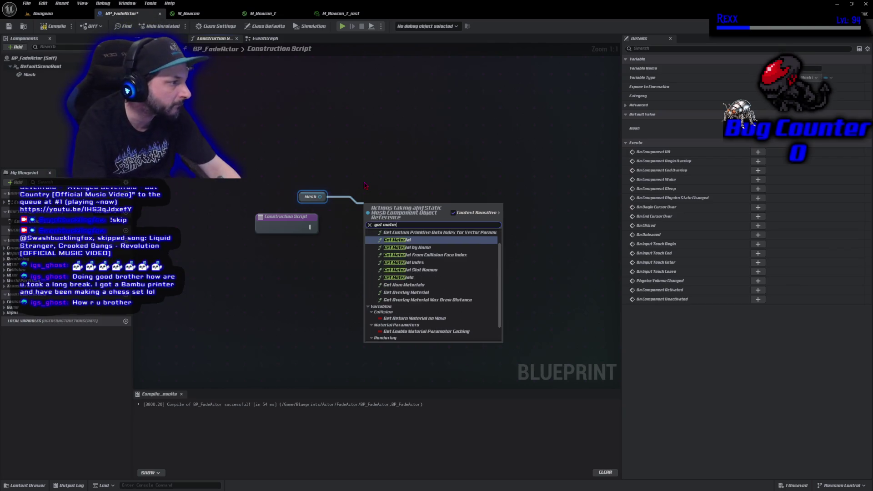
{"action": "key", "text": "Down"}
{"action": "key", "text": "Down"}
{"action": "key", "text": "Down"}
{"action": "key", "text": "Down"}
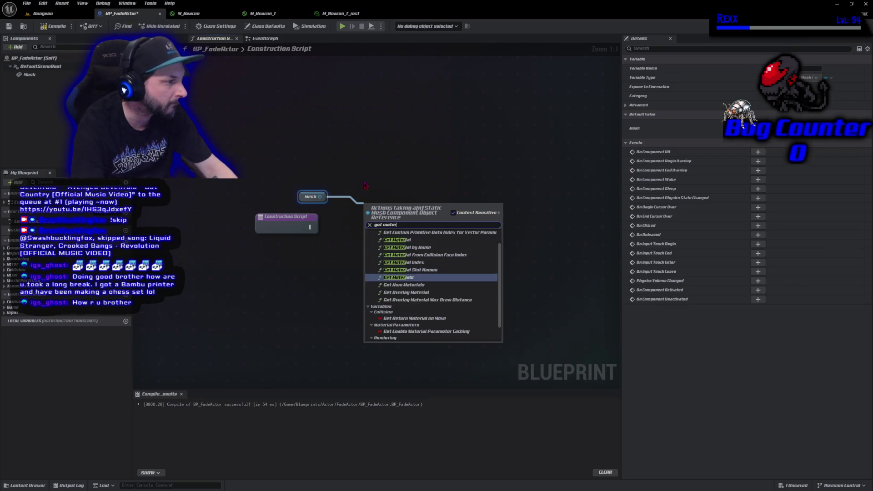
{"action": "key", "text": "Return"}
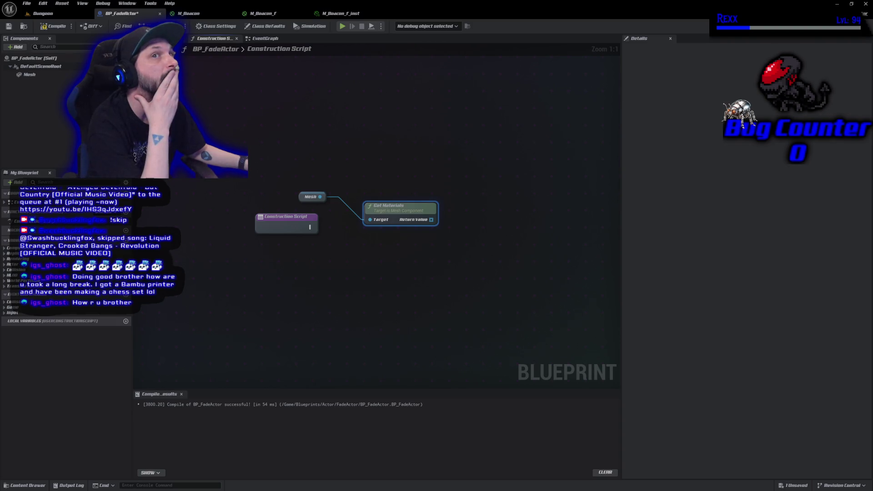
- Promote the materials output to a new Original Materials variable and compile
{"action": "left_click_drag", "start_coordinate": [431, 219], "coordinate": [453, 222]}
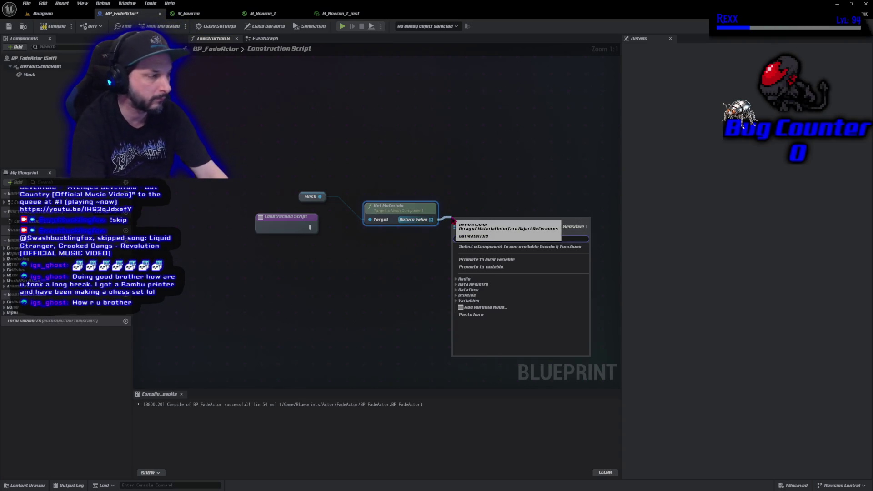
{"action": "left_click", "coordinate": [498, 269]}
{"action": "type", "text": "Orig"}
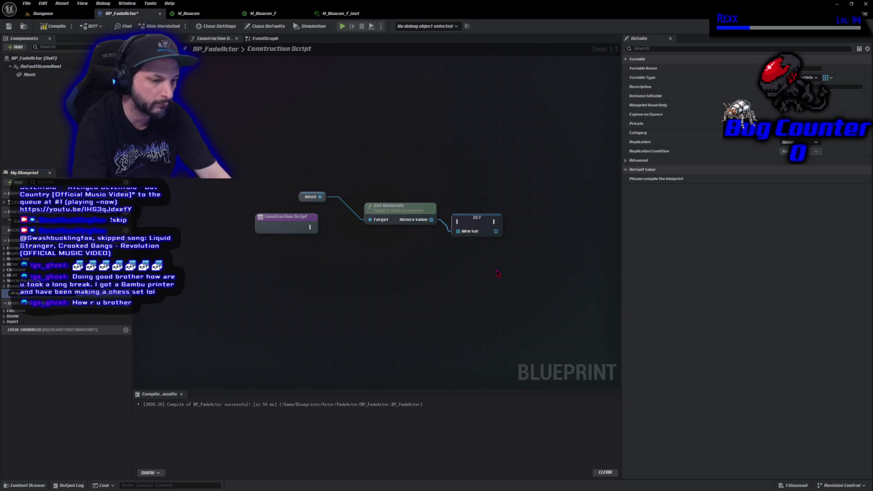
{"action": "key", "text": "Return"}
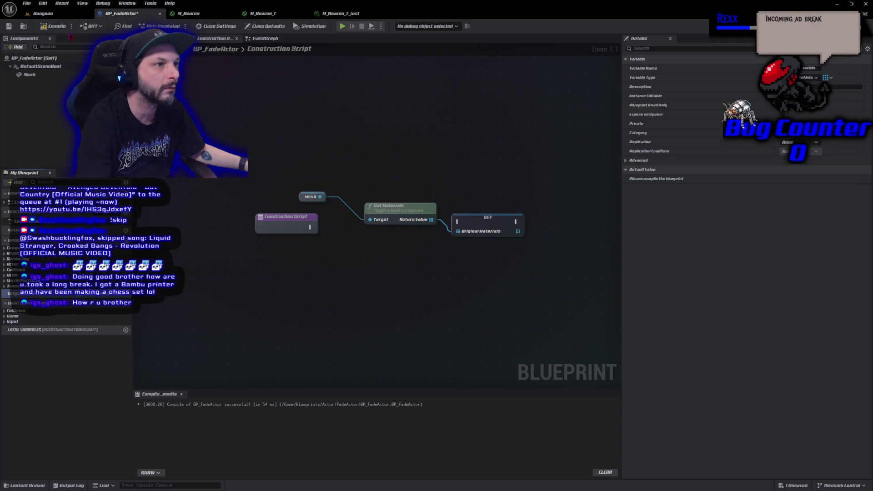
{"action": "left_click", "coordinate": [53, 26]}
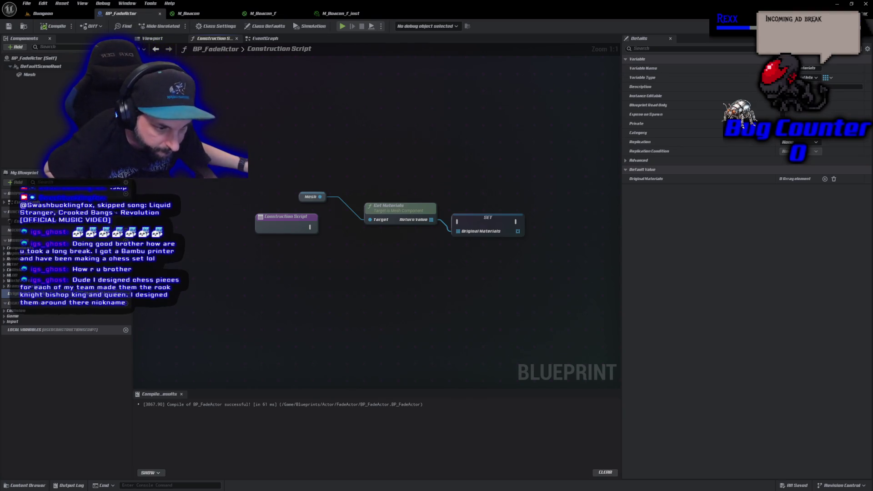
{"action": "key", "text": "F7"}
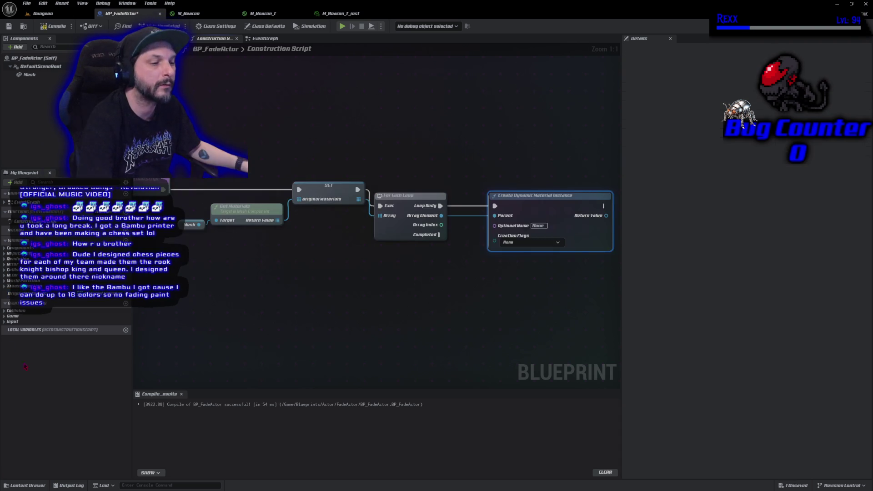
- Name the new variable DynamicMaterialsInstances
{"action": "type", "text": "DynamicMaterials"}
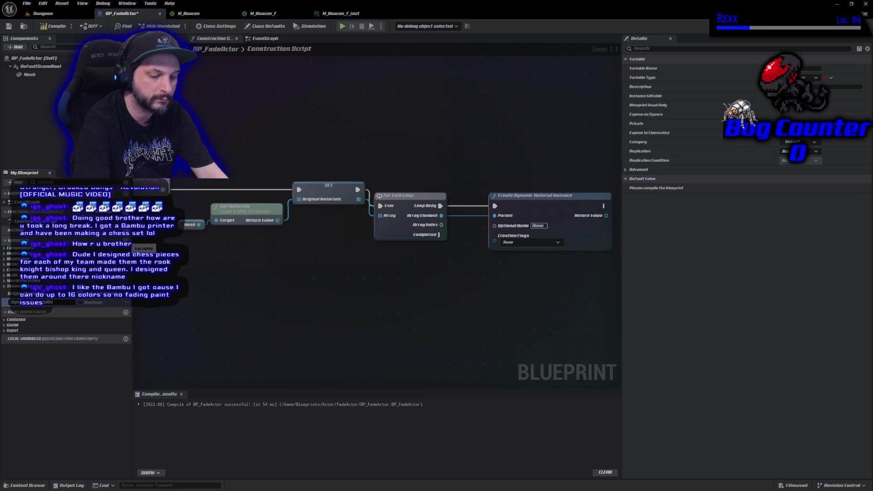
{"action": "type", "text": "Instances"}
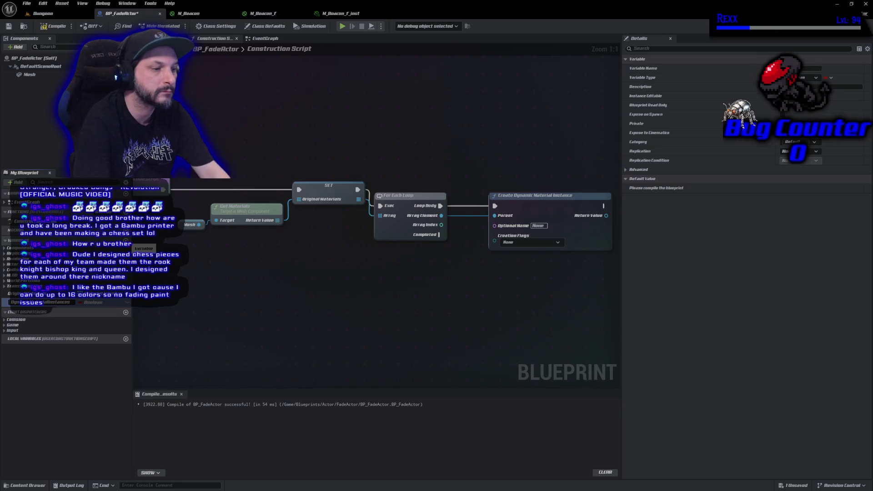
- Make DynamicMaterialsInstances an array of Material Instance Dynamic object references and save the blueprint
{"action": "key", "text": "Return"}
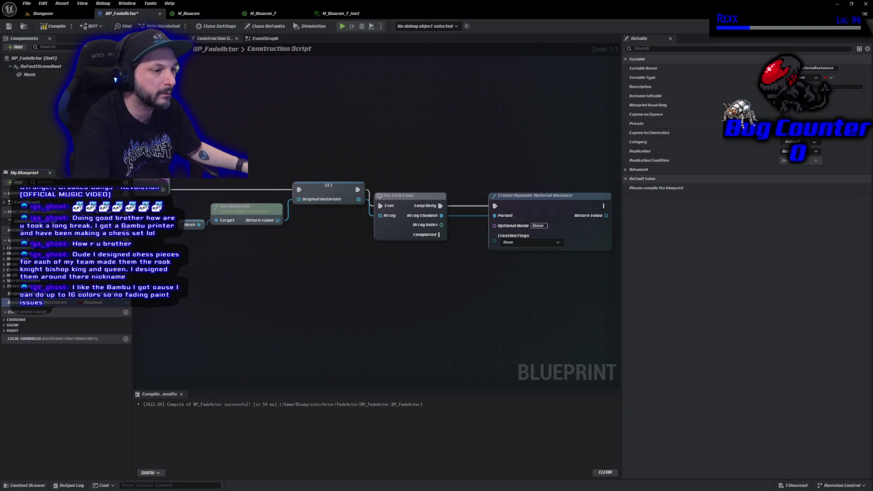
{"action": "left_click", "coordinate": [97, 308]}
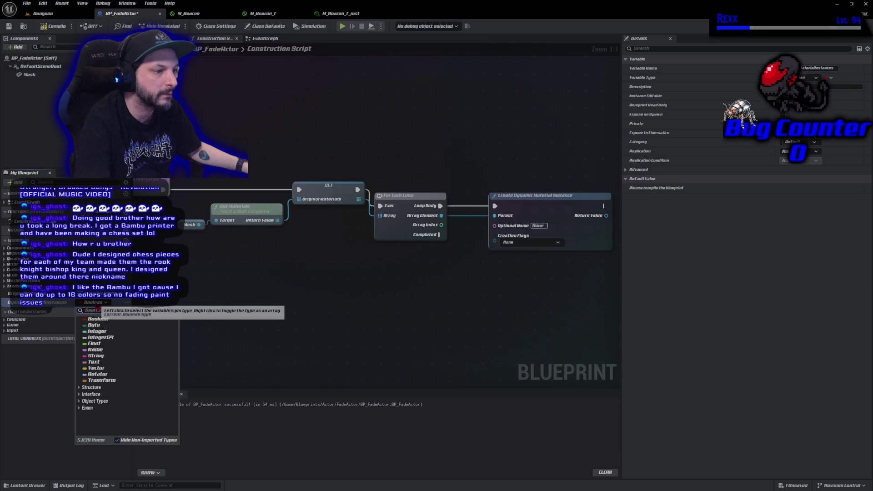
{"action": "type", "text": "mater"}
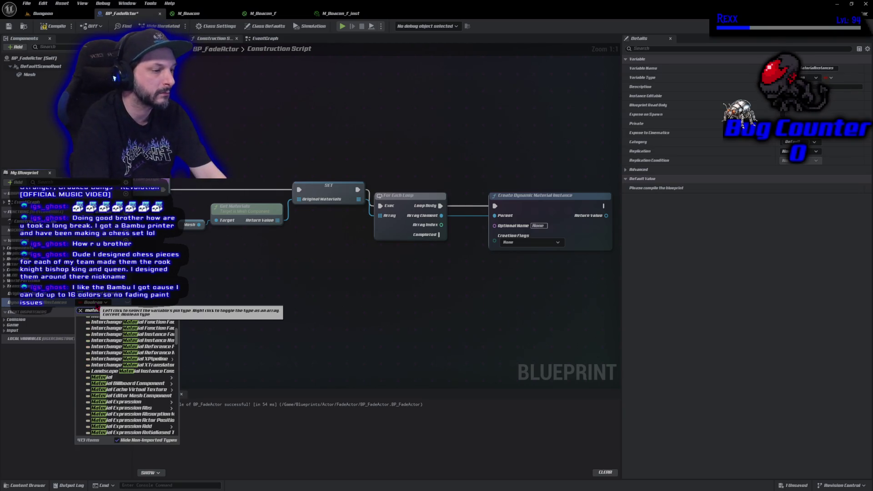
{"action": "type", "text": "ial instance dyn"}
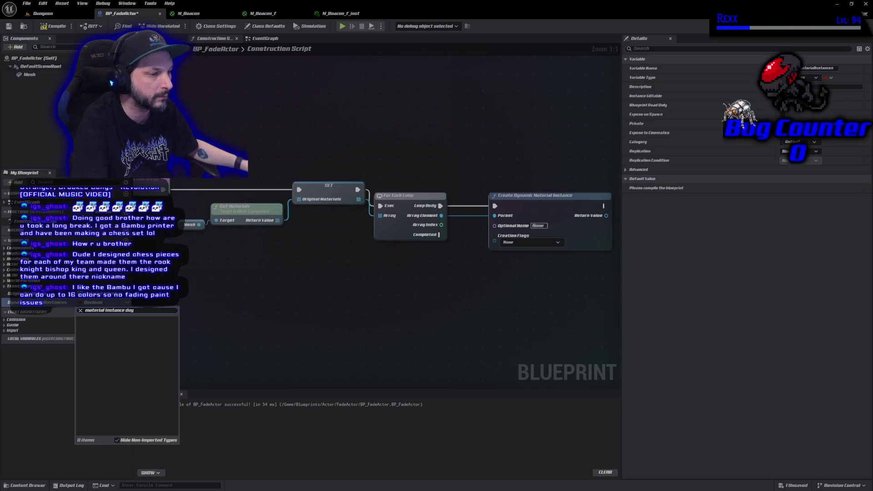
{"action": "key", "text": "BackSpace"}
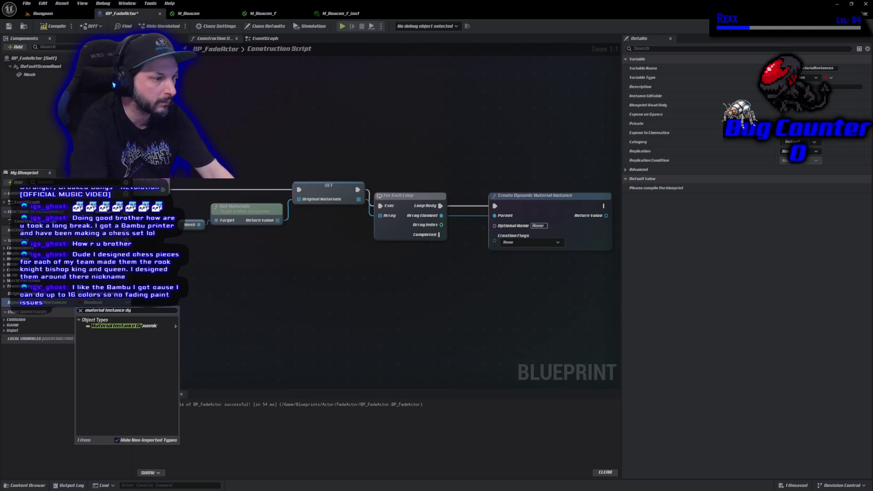
{"action": "left_click", "coordinate": [173, 326]}
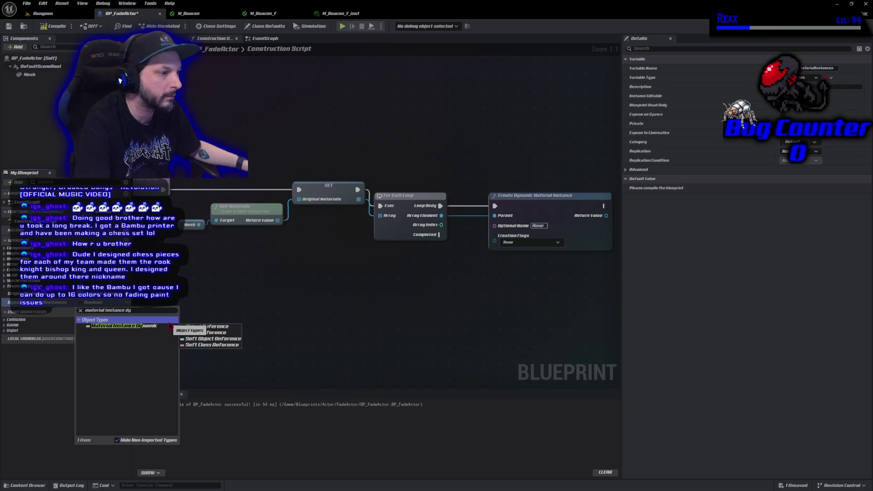
{"action": "left_click", "coordinate": [194, 327]}
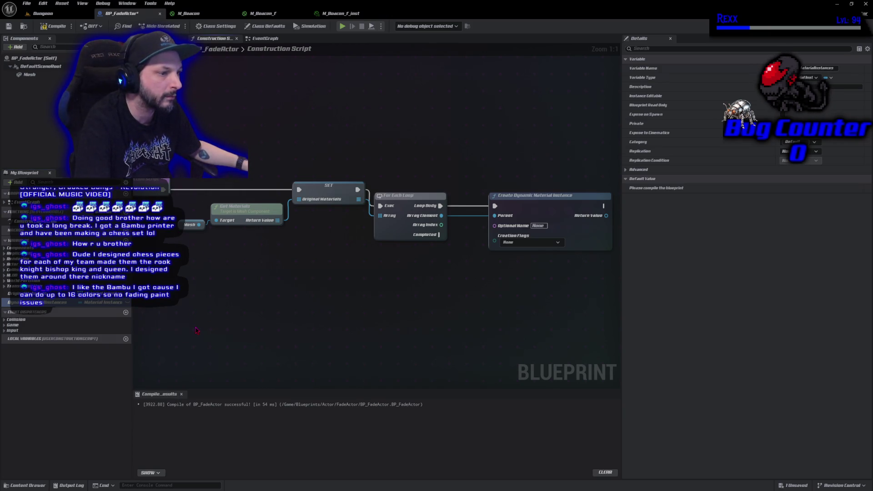
{"action": "left_click", "coordinate": [89, 303]}
{"action": "left_click", "coordinate": [90, 311]}
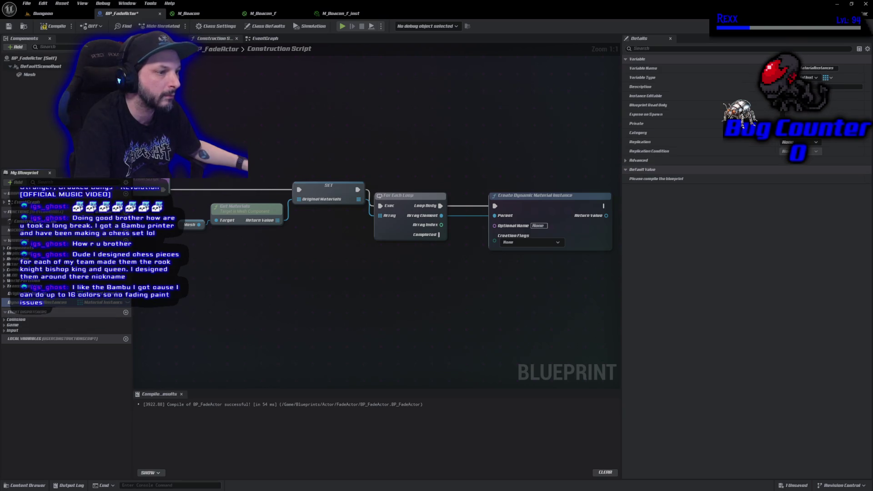
{"action": "left_click", "coordinate": [43, 13]}
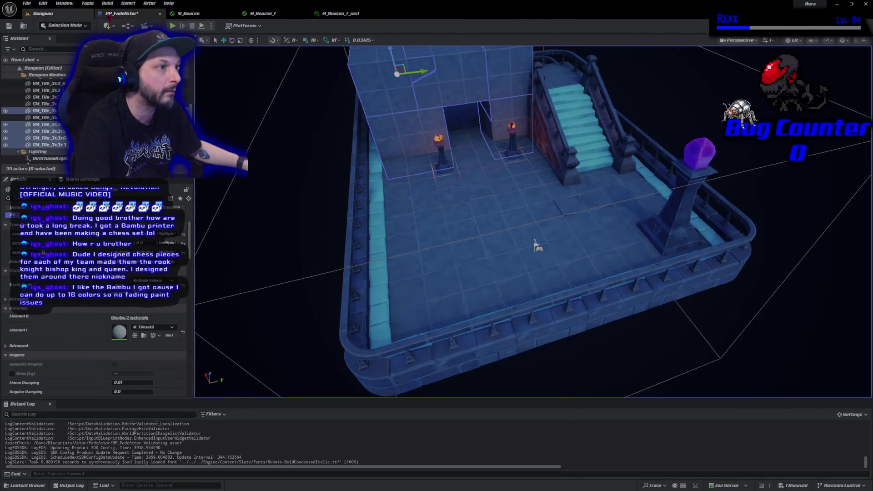
{"action": "left_click", "coordinate": [109, 16]}
{"action": "key", "text": "ctrl+s"}
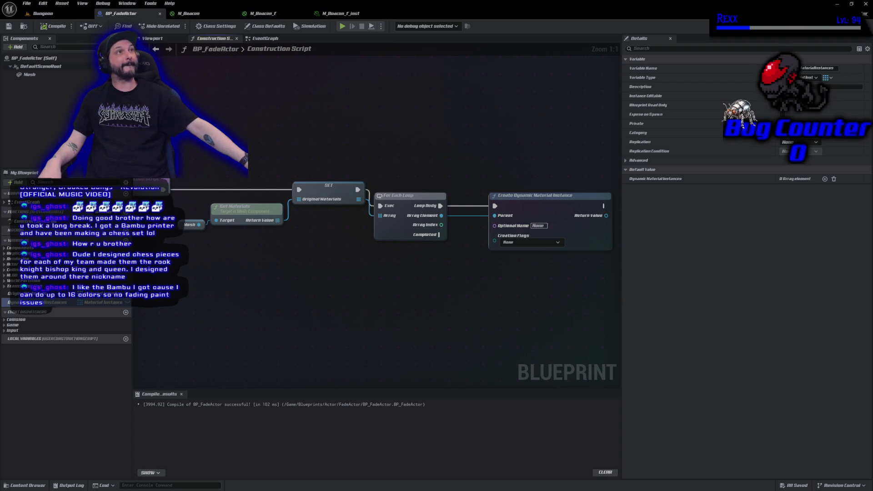
- Add an Add Unique node on Dynamic Material Instances, wired after Create Dynamic Material Instance with its Return Value
{"action": "left_click_drag", "start_coordinate": [531, 208], "coordinate": [348, 208]}
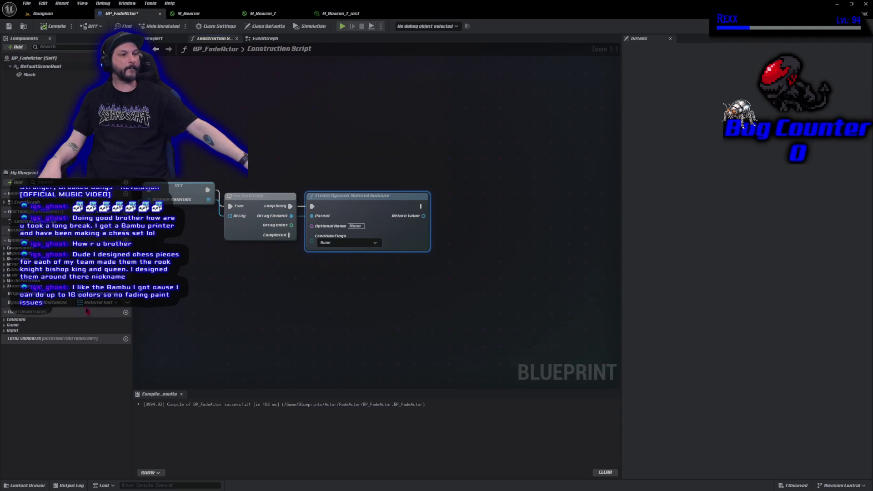
{"action": "left_click_drag", "start_coordinate": [87, 304], "coordinate": [390, 167]}
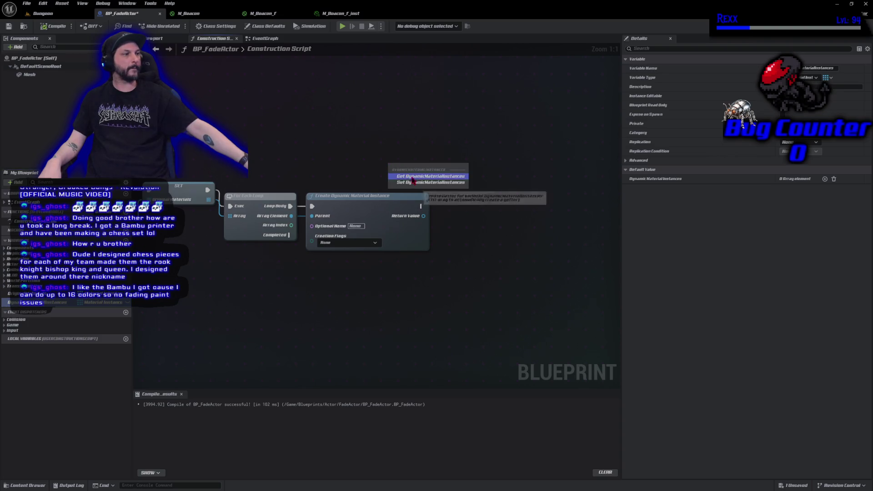
{"action": "left_click", "coordinate": [431, 176]}
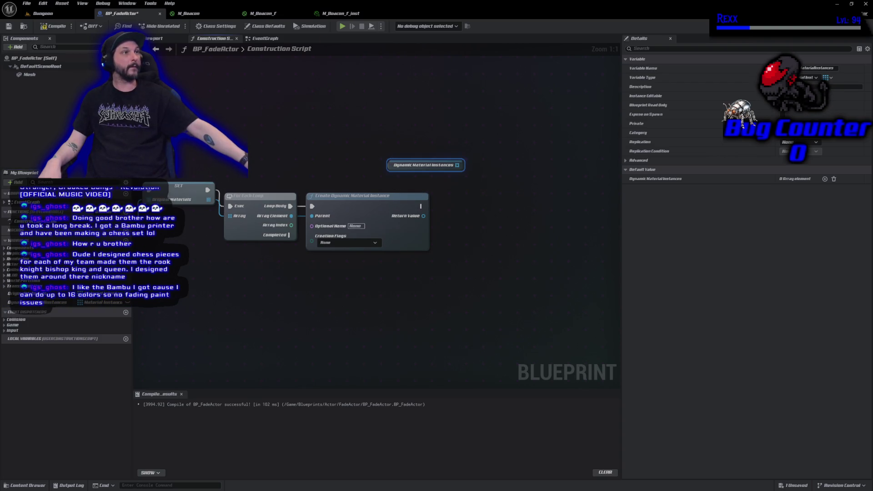
{"action": "left_click_drag", "start_coordinate": [460, 170], "coordinate": [475, 193]}
{"action": "type", "text": "add uniq"}
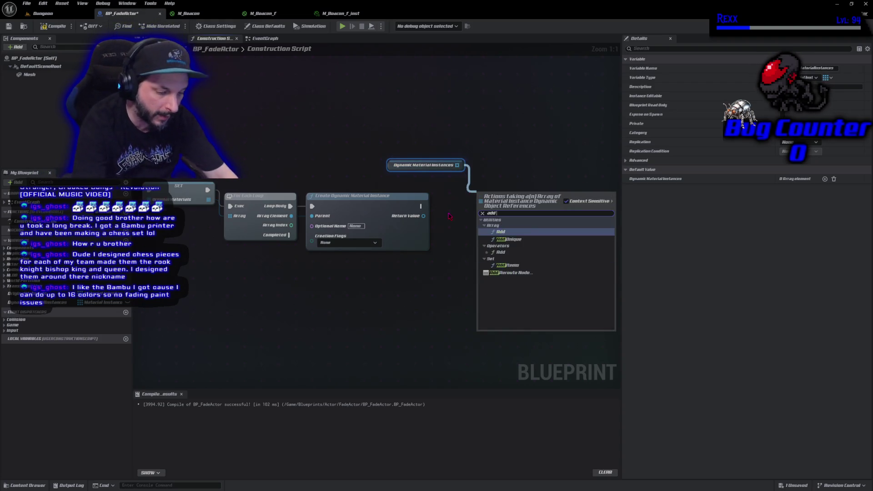
{"action": "key", "text": "Return"}
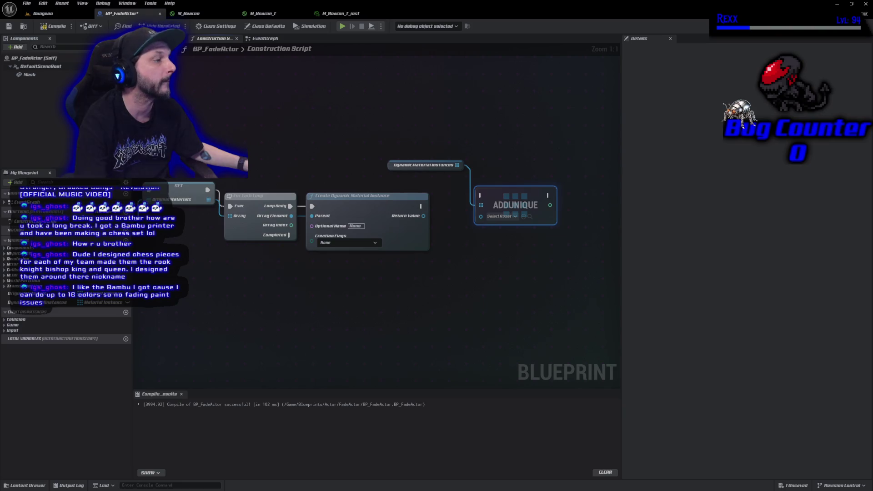
{"action": "left_click_drag", "start_coordinate": [421, 206], "coordinate": [481, 197]}
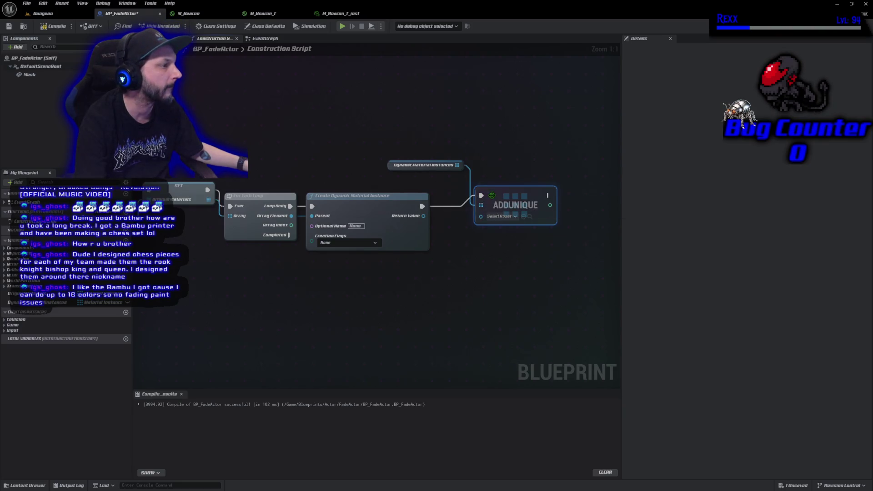
{"action": "mouse_move", "coordinate": [423, 216]}
{"action": "left_mouse_down"}
{"action": "mouse_move", "coordinate": [476, 221]}
{"action": "mouse_move", "coordinate": [549, 199]}
{"action": "left_mouse_up"}
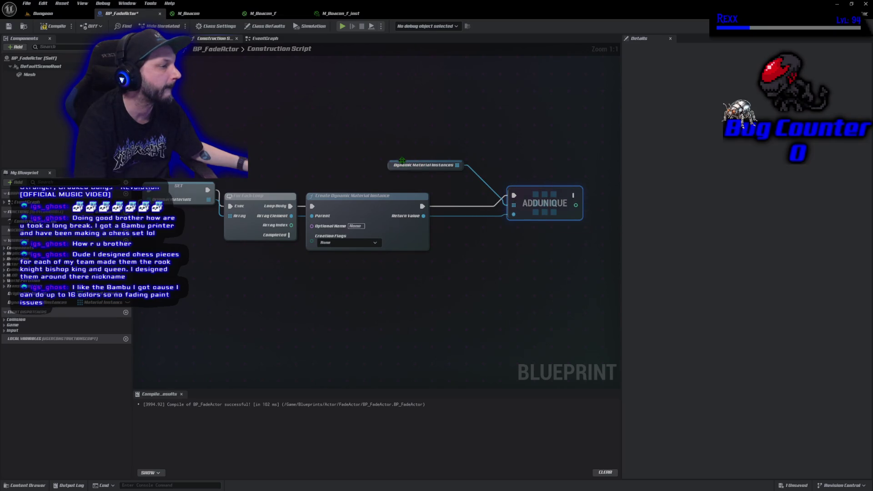
- Tidy the Add Unique nodes and wire with a reroute point, then compile the blueprint
{"action": "left_click_drag", "start_coordinate": [391, 166], "coordinate": [438, 214]}
{"action": "left_click_drag", "start_coordinate": [531, 202], "coordinate": [558, 202]}
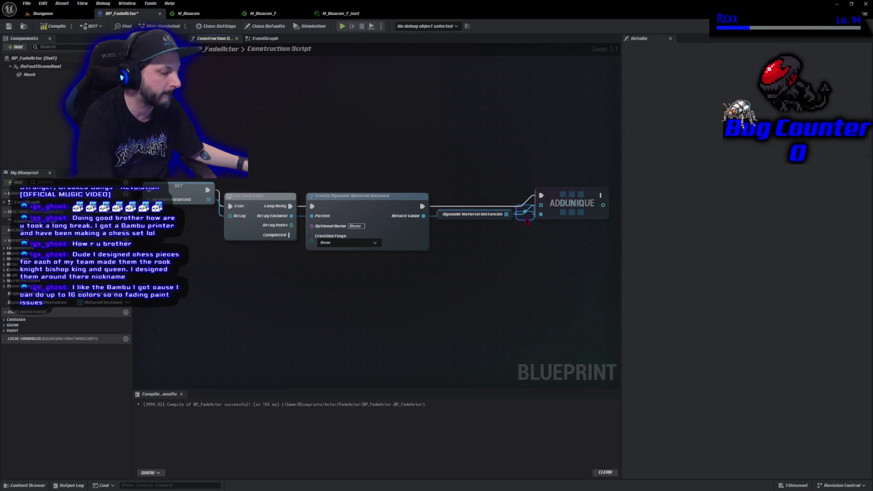
{"action": "double_click", "coordinate": [526, 222]}
{"action": "left_click_drag", "start_coordinate": [523, 225], "coordinate": [443, 228]}
{"action": "left_click", "coordinate": [345, 150]}
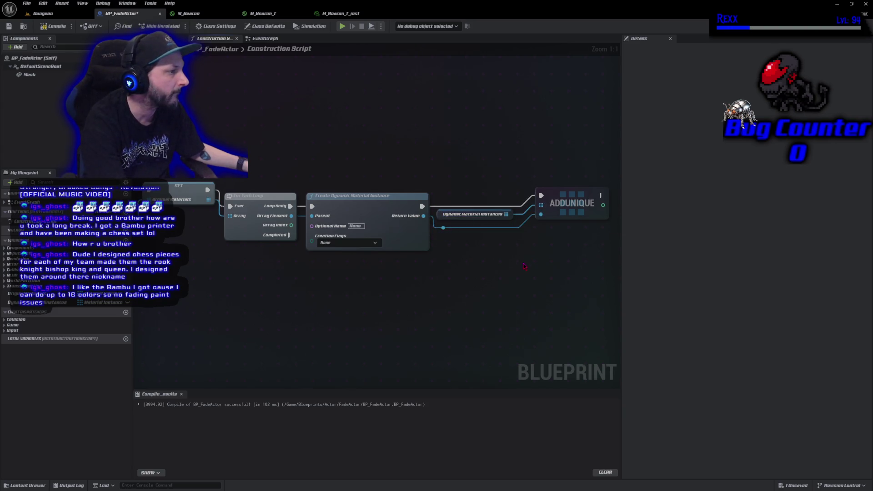
{"action": "left_click", "coordinate": [70, 26]}
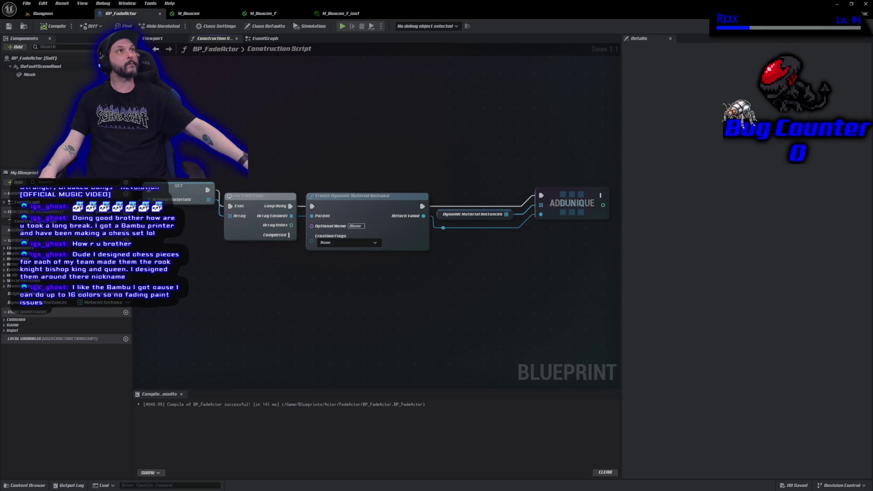
- Add a Clear node for Dynamic Material Instances, executed right after the Construction Script entry
{"action": "mouse_move", "coordinate": [223, 274]}
{"action": "left_mouse_down"}
{"action": "mouse_move", "coordinate": [249, 265]}
{"action": "mouse_move", "coordinate": [537, 290]}
{"action": "left_mouse_up"}
{"action": "mouse_move", "coordinate": [10, 307]}
{"action": "left_mouse_down"}
{"action": "mouse_move", "coordinate": [254, 201]}
{"action": "mouse_move", "coordinate": [401, 173]}
{"action": "left_mouse_up"}
{"action": "type", "text": "clear"}
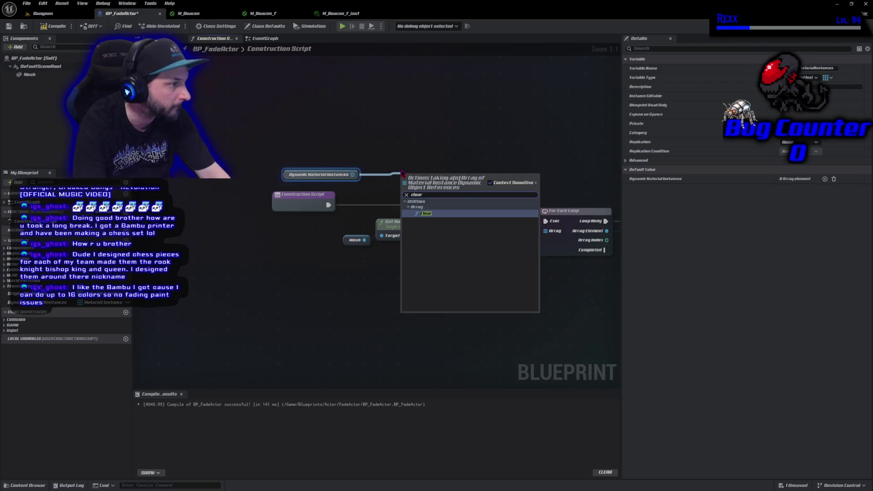
{"action": "key", "text": "Return"}
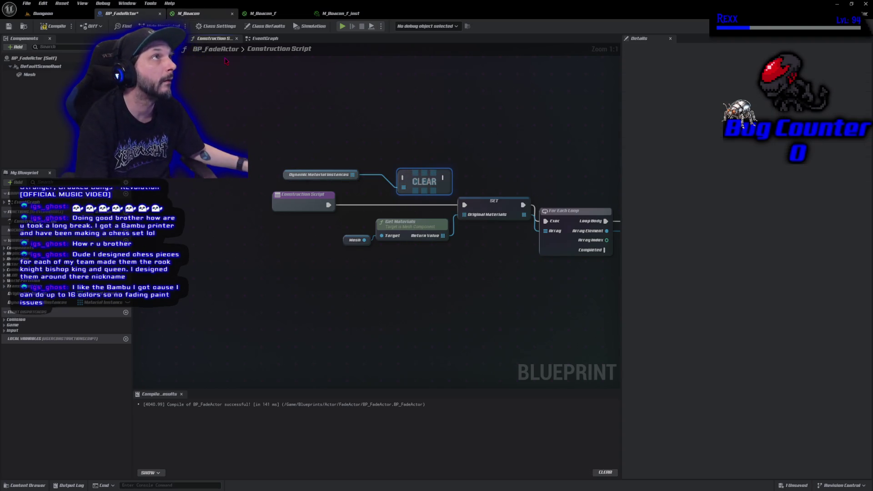
{"action": "mouse_move", "coordinate": [328, 205]}
{"action": "left_mouse_down"}
{"action": "mouse_move", "coordinate": [403, 178]}
{"action": "mouse_move", "coordinate": [451, 187]}
{"action": "mouse_move", "coordinate": [465, 205]}
{"action": "left_mouse_up"}
- Arrange the Construction Script, array getter and Clear nodes to the left, compile, and open the EventGraph
{"action": "left_click_drag", "start_coordinate": [425, 170], "coordinate": [410, 194]}
{"action": "left_click_drag", "start_coordinate": [298, 210], "coordinate": [232, 204]}
{"action": "left_click_drag", "start_coordinate": [286, 174], "coordinate": [302, 220]}
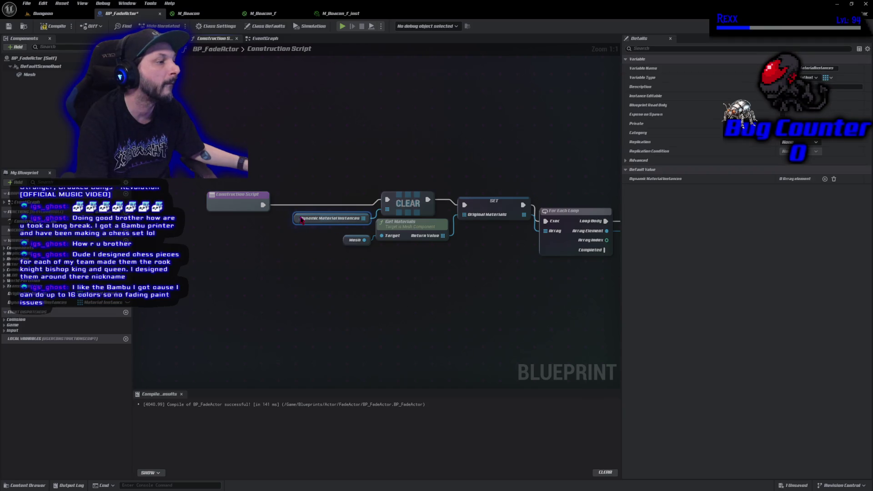
{"action": "mouse_move", "coordinate": [255, 163]}
{"action": "left_mouse_down"}
{"action": "mouse_move", "coordinate": [207, 214]}
{"action": "mouse_move", "coordinate": [436, 221]}
{"action": "mouse_move", "coordinate": [326, 213]}
{"action": "left_mouse_up"}
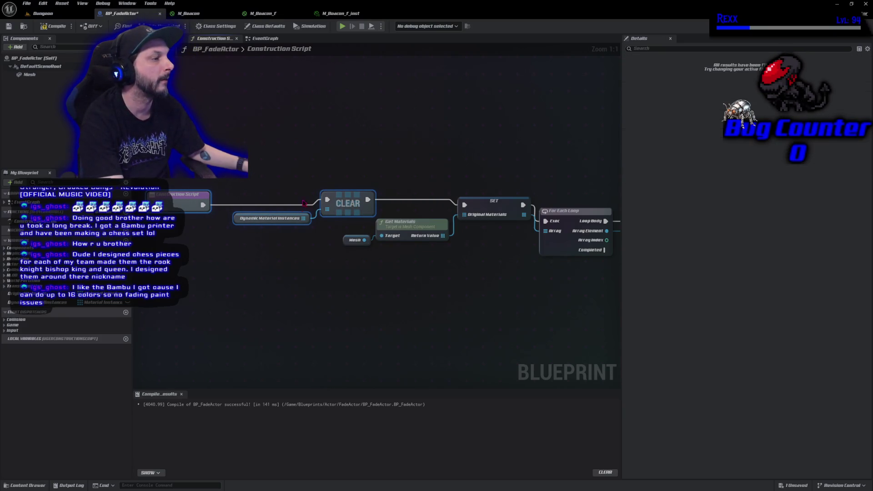
{"action": "left_click", "coordinate": [307, 161]}
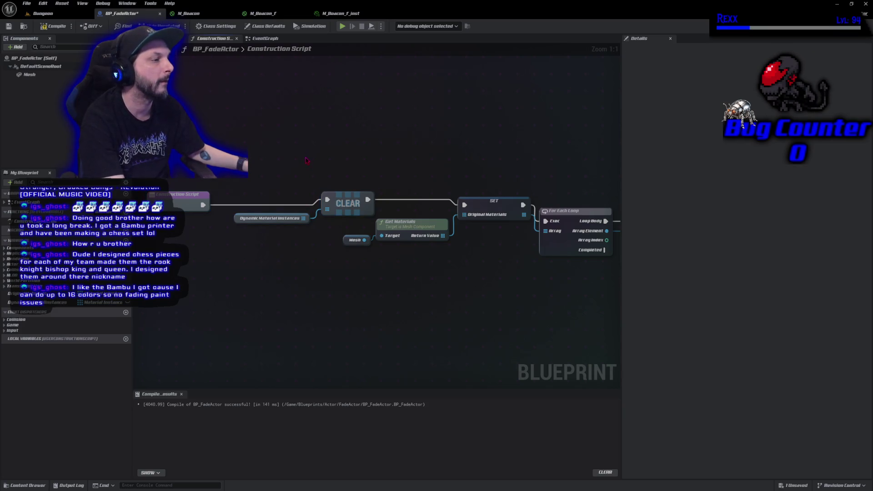
{"action": "mouse_move", "coordinate": [214, 166]}
{"action": "left_mouse_down"}
{"action": "mouse_move", "coordinate": [352, 233]}
{"action": "mouse_move", "coordinate": [329, 205]}
{"action": "mouse_move", "coordinate": [310, 205]}
{"action": "left_mouse_up"}
{"action": "scroll", "coordinate": [349, 232], "scroll_direction": "down", "scroll_amount": 4}
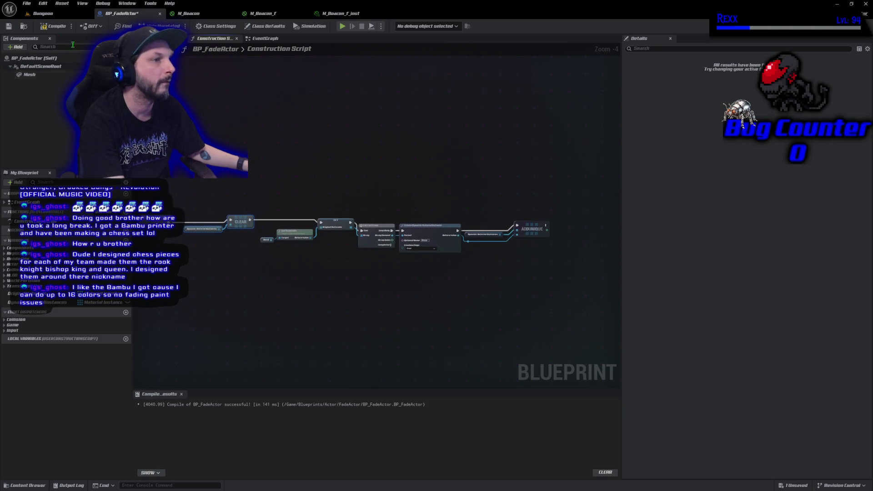
{"action": "left_click", "coordinate": [51, 26]}
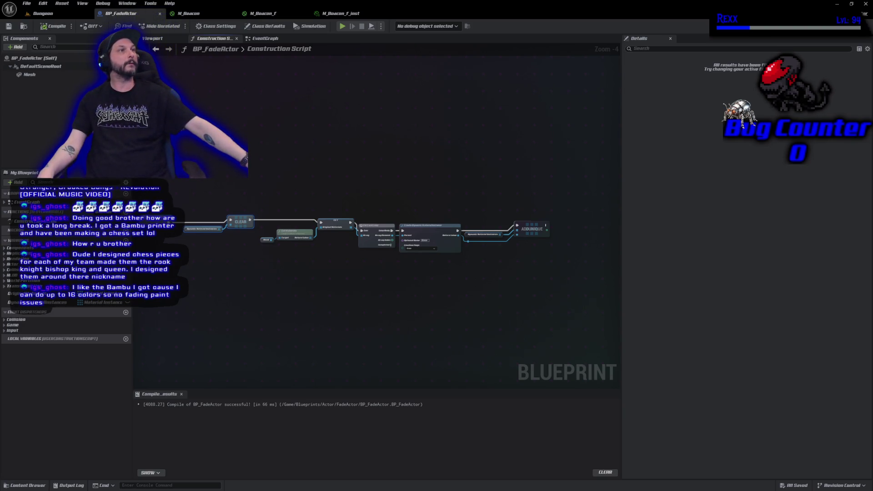
{"action": "left_click", "coordinate": [264, 38]}
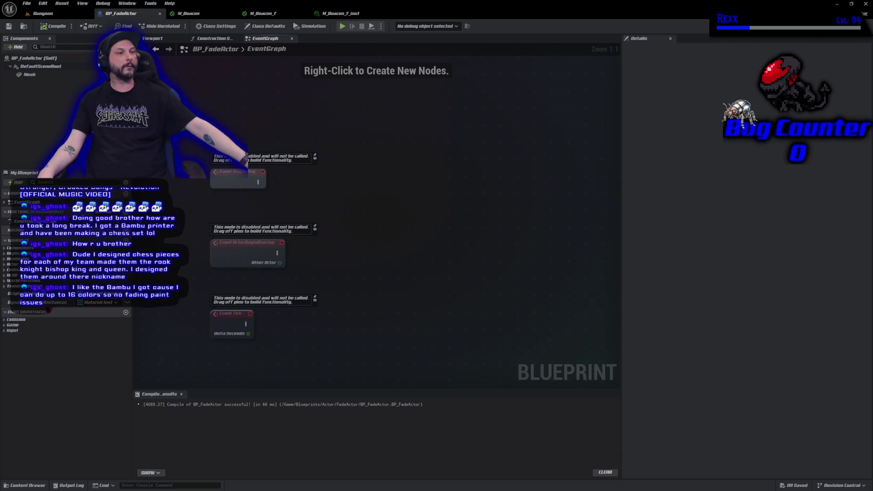
- Add a For Each Loop over the Dynamic Material Instances getter and trigger it from BeginPlay
{"action": "mouse_move", "coordinate": [36, 302]}
{"action": "left_mouse_down"}
{"action": "mouse_move", "coordinate": [196, 252]}
{"action": "mouse_move", "coordinate": [253, 207]}
{"action": "left_mouse_up"}
{"action": "left_click", "coordinate": [252, 207]}
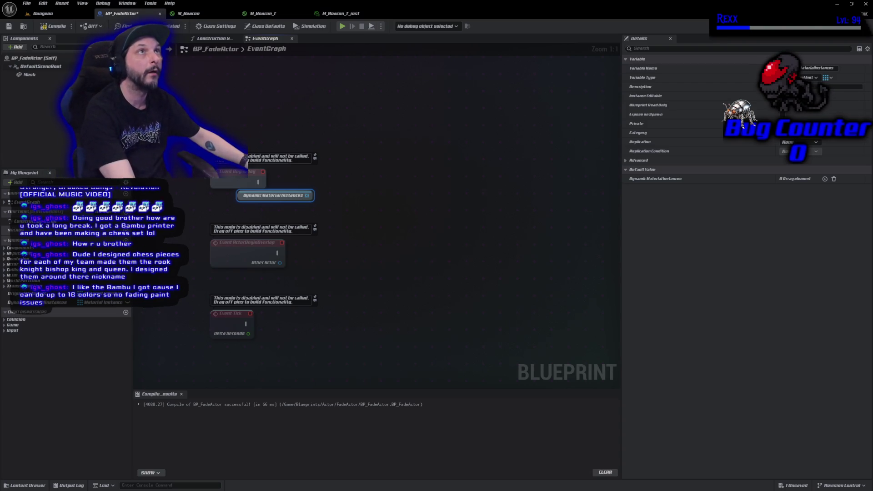
{"action": "left_click_drag", "start_coordinate": [307, 195], "coordinate": [335, 185]}
{"action": "type", "text": "for each loo"}
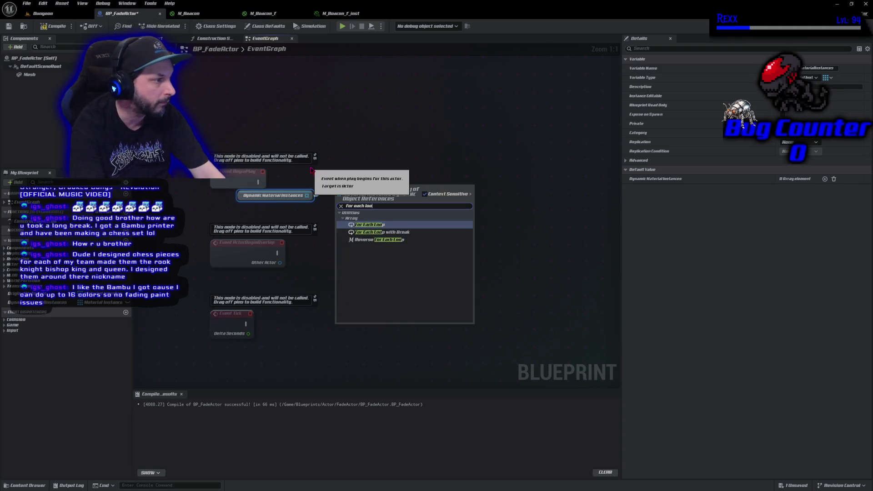
{"action": "key", "text": "Return"}
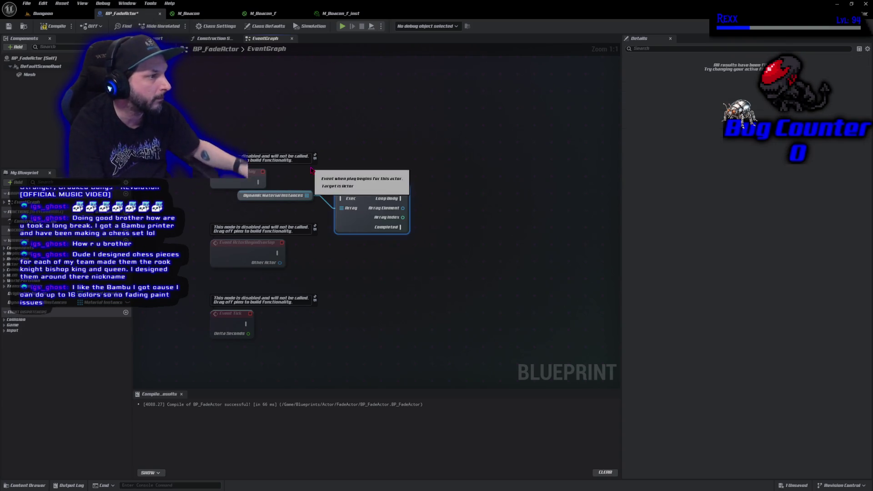
{"action": "mouse_move", "coordinate": [258, 182]}
{"action": "left_mouse_down"}
{"action": "mouse_move", "coordinate": [354, 200]}
{"action": "mouse_move", "coordinate": [350, 182]}
{"action": "mouse_move", "coordinate": [332, 192]}
{"action": "mouse_move", "coordinate": [348, 191]}
{"action": "left_mouse_up"}
{"action": "left_click", "coordinate": [314, 195], "text": "ctrl"}
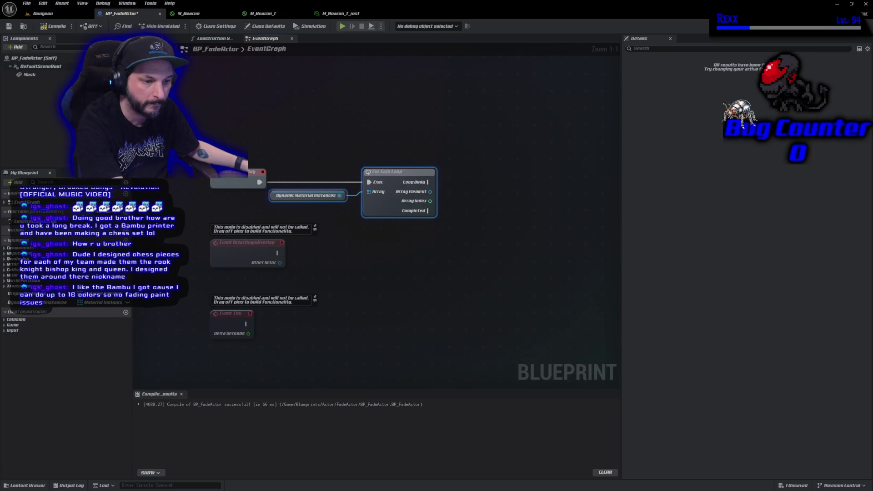
- Compile and save the blueprint, then add a Mesh component reference to the EventGraph
{"action": "key", "text": "F7"}
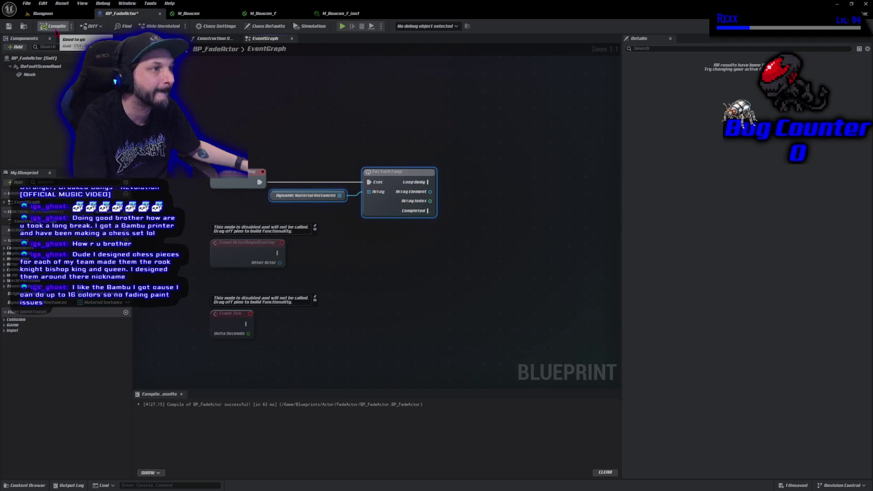
{"action": "key", "text": "ctrl+s"}
{"action": "left_click", "coordinate": [382, 232]}
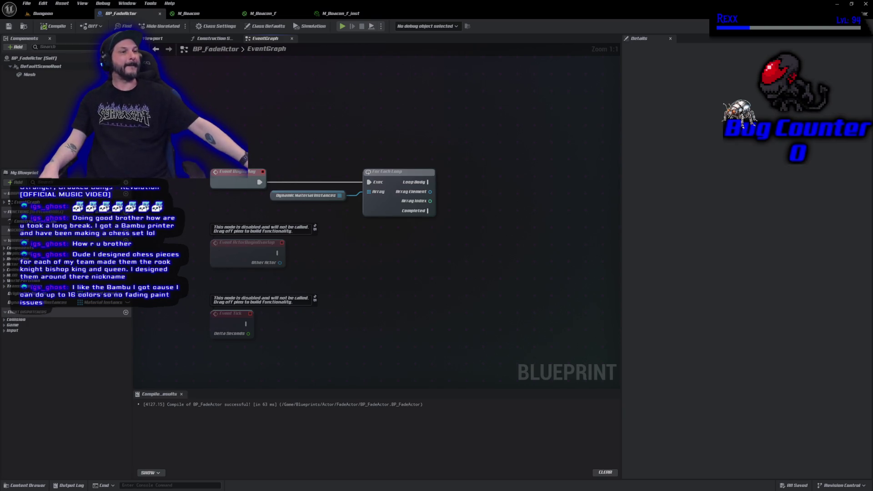
{"action": "left_click_drag", "start_coordinate": [29, 74], "coordinate": [421, 158]}
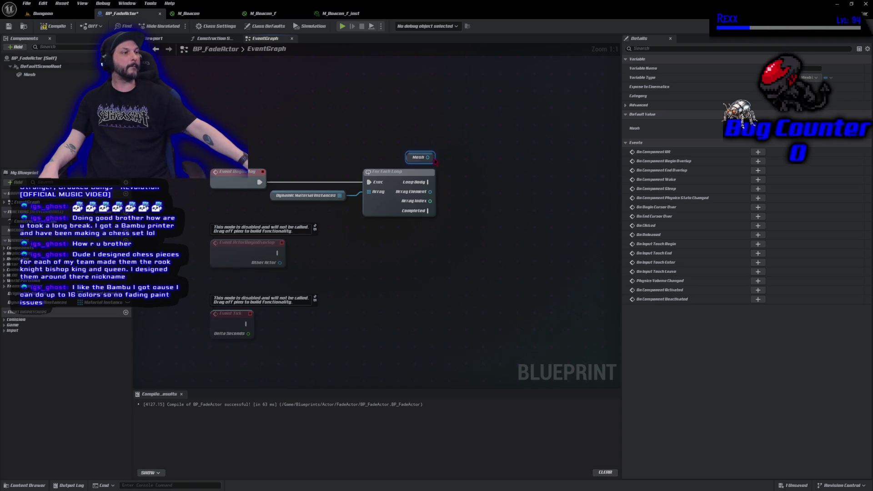
- Add a Set Material node on Mesh, fed by Loop Body, Array Element and Array Index
{"action": "left_click_drag", "start_coordinate": [428, 158], "coordinate": [460, 159]}
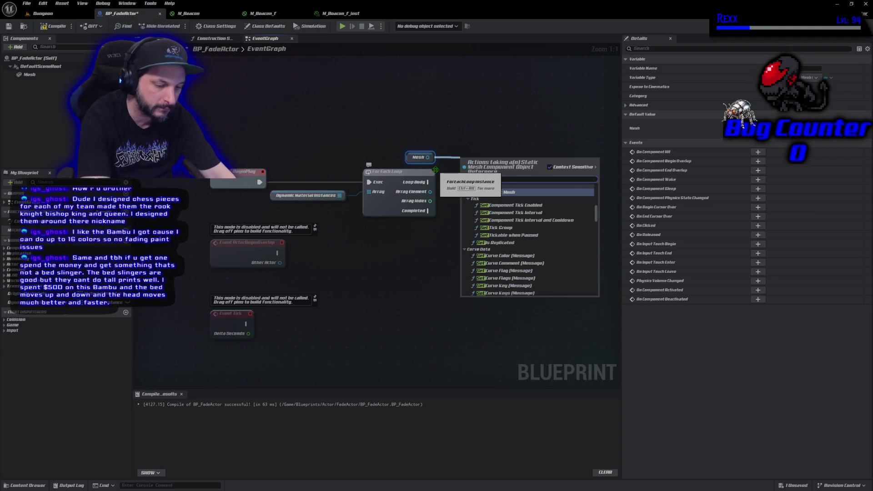
{"action": "type", "text": "set material"}
{"action": "key", "text": "Return"}
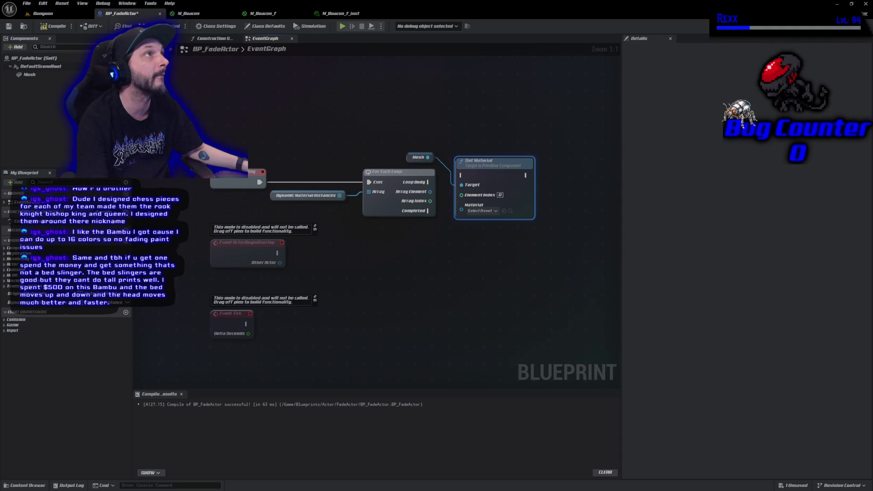
{"action": "mouse_move", "coordinate": [430, 200]}
{"action": "left_mouse_down"}
{"action": "mouse_move", "coordinate": [470, 205]}
{"action": "mouse_move", "coordinate": [462, 194]}
{"action": "mouse_move", "coordinate": [501, 179]}
{"action": "left_mouse_up"}
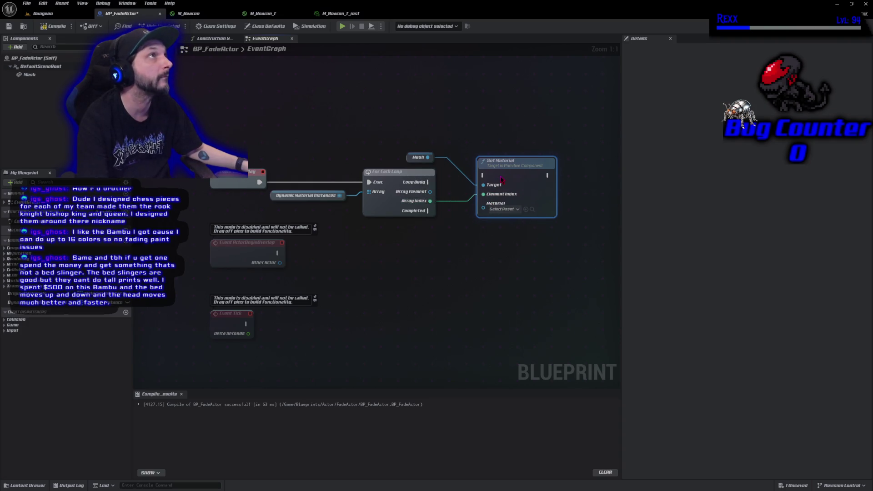
{"action": "left_click_drag", "start_coordinate": [413, 156], "coordinate": [483, 210]}
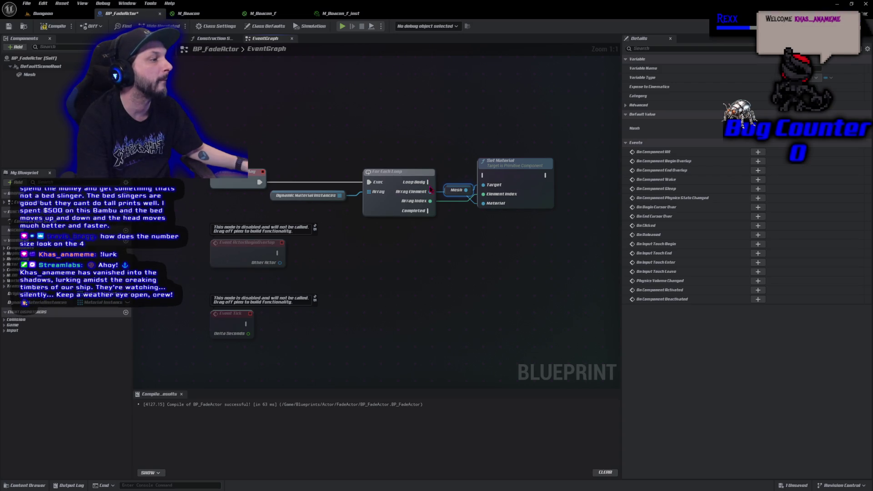
{"action": "mouse_move", "coordinate": [428, 182]}
{"action": "left_mouse_down"}
{"action": "mouse_move", "coordinate": [532, 182]}
{"action": "mouse_move", "coordinate": [483, 176]}
{"action": "mouse_move", "coordinate": [520, 181]}
{"action": "left_mouse_up"}
{"action": "left_click", "coordinate": [510, 179]}
{"action": "mouse_move", "coordinate": [452, 191]}
{"action": "left_mouse_down"}
{"action": "mouse_move", "coordinate": [468, 191]}
{"action": "mouse_move", "coordinate": [450, 209]}
{"action": "left_mouse_up"}
{"action": "double_click", "coordinate": [446, 203]}
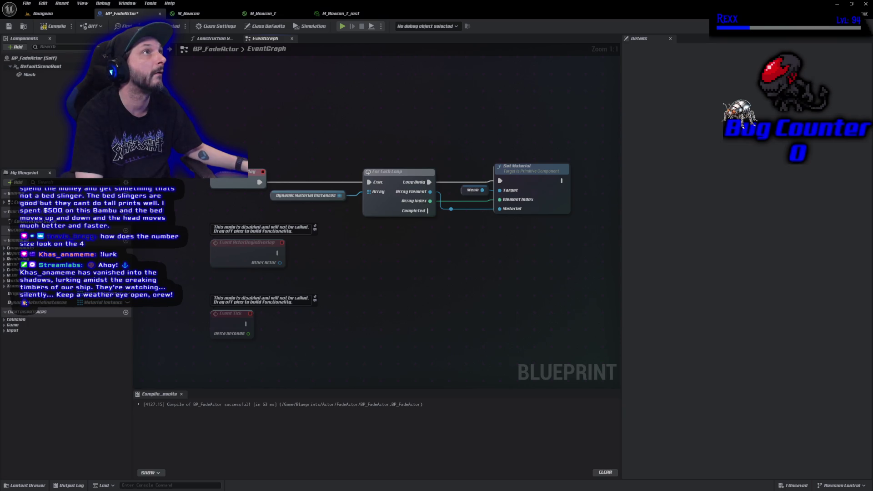
- Compile and save the blueprint, then select the loop and Set Material nodes
{"action": "left_click", "coordinate": [55, 25]}
{"action": "key", "text": "ctrl+s"}
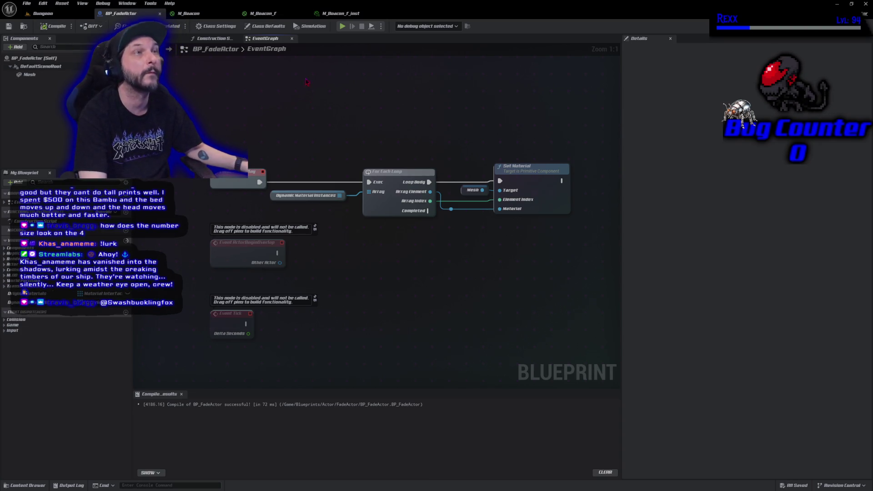
{"action": "left_click_drag", "start_coordinate": [313, 238], "coordinate": [541, 120]}
- Collapse the selected loop nodes into a 'Set Materials to Dynamic Instances' function, placed after BeginPlay, and compile
{"action": "right_click", "coordinate": [540, 190]}
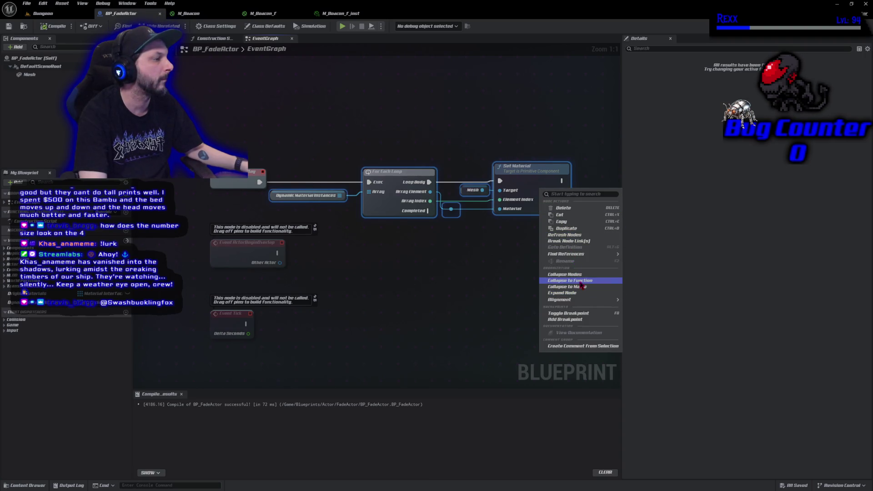
{"action": "left_click", "coordinate": [578, 281]}
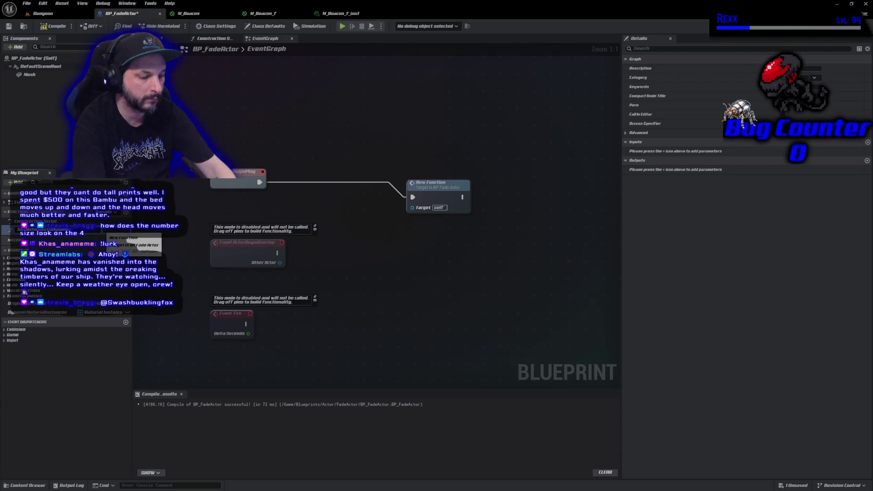
{"action": "key", "text": "Return"}
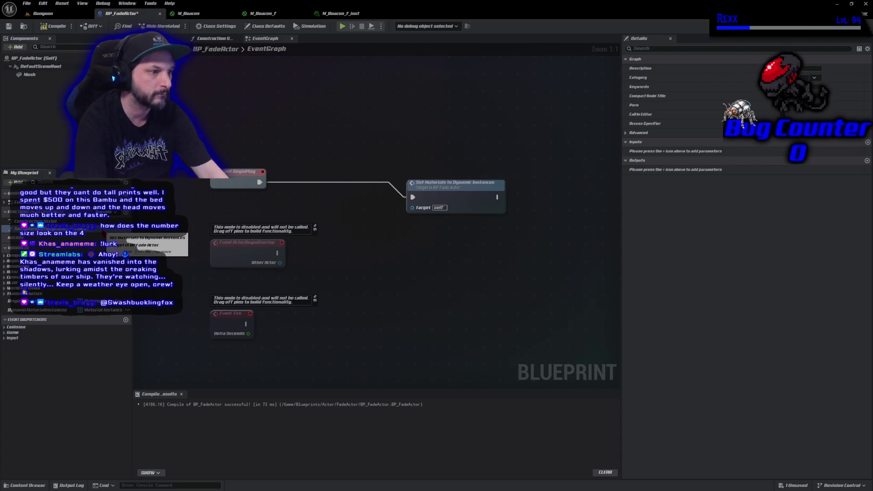
{"action": "left_click_drag", "start_coordinate": [439, 199], "coordinate": [324, 182]}
{"action": "left_click", "coordinate": [58, 27]}
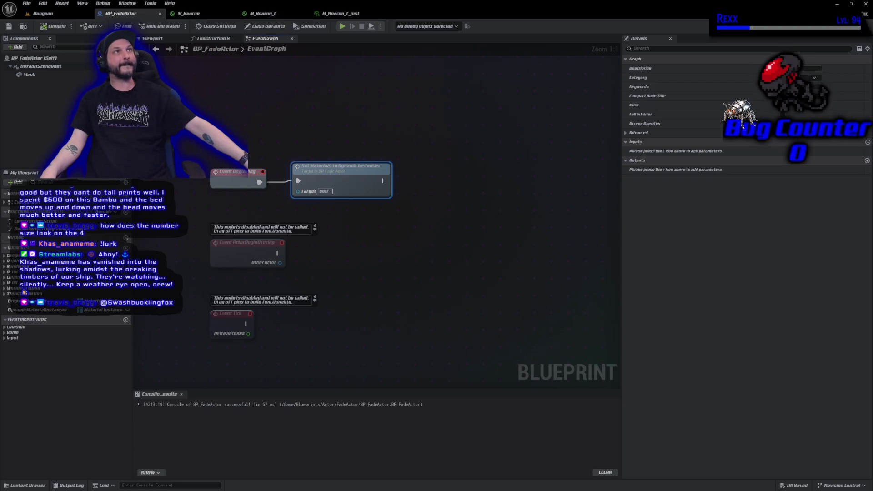
- Add a second For Each Loop over Dynamic Material Instances, run after the set-materials function
{"action": "mouse_move", "coordinate": [44, 315]}
{"action": "left_mouse_down"}
{"action": "mouse_move", "coordinate": [308, 196]}
{"action": "mouse_move", "coordinate": [426, 207]}
{"action": "mouse_move", "coordinate": [397, 193]}
{"action": "left_mouse_up"}
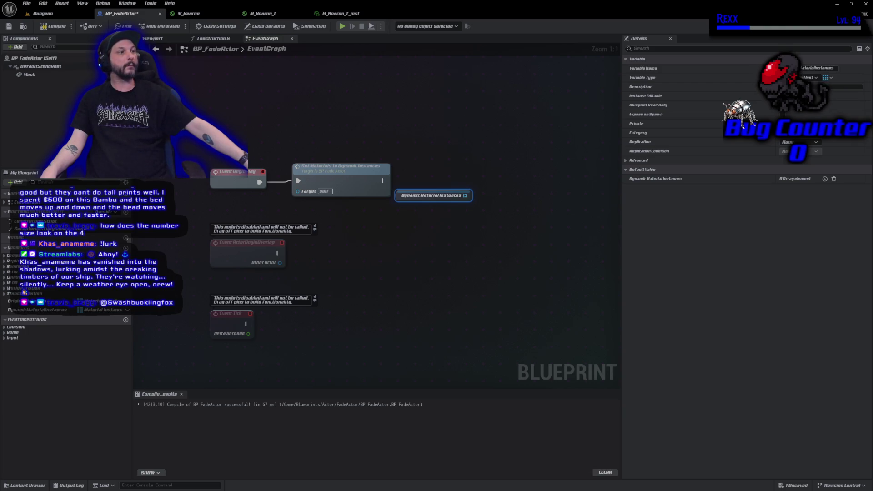
{"action": "left_click_drag", "start_coordinate": [464, 195], "coordinate": [490, 191]}
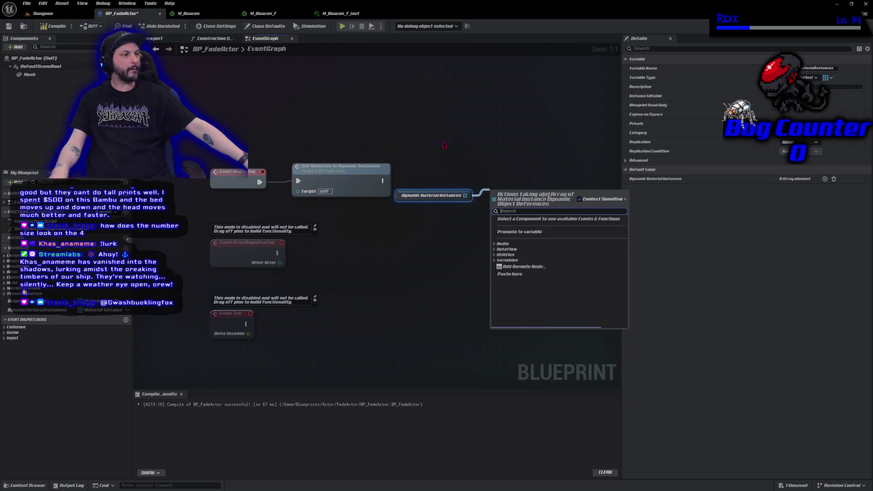
{"action": "type", "text": "for each"}
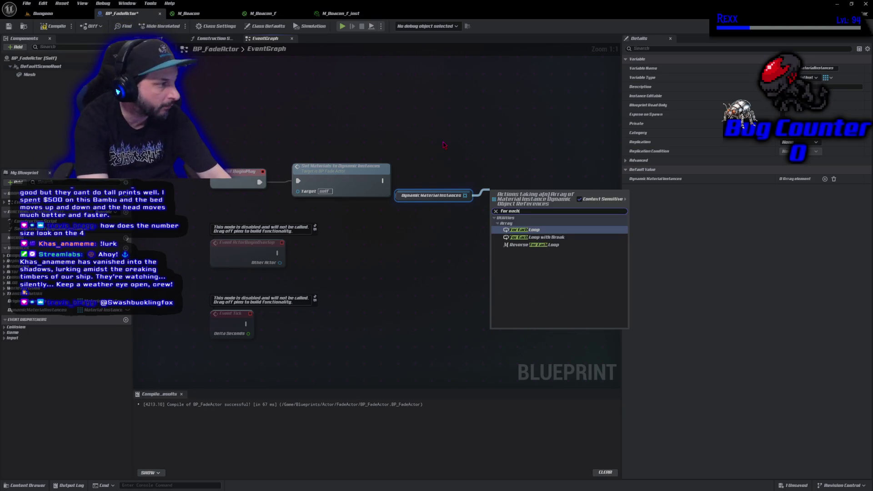
{"action": "key", "text": "Return"}
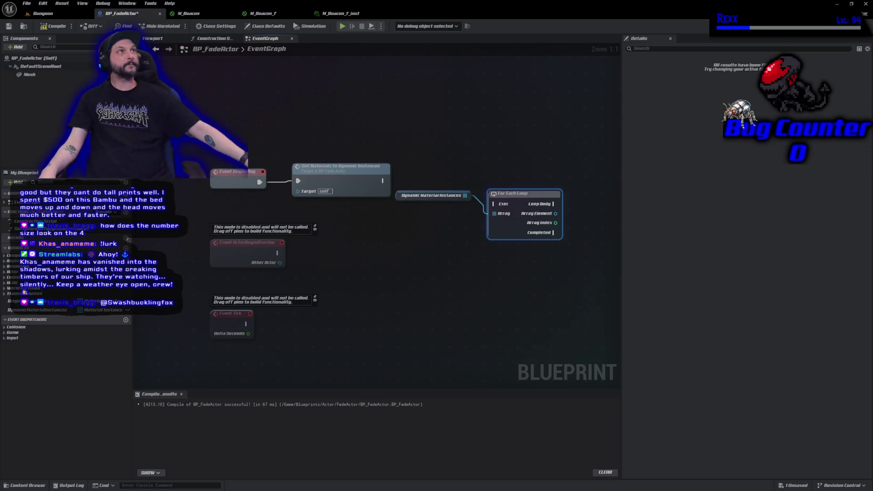
{"action": "mouse_move", "coordinate": [384, 181]}
{"action": "left_mouse_down"}
{"action": "mouse_move", "coordinate": [500, 205]}
{"action": "mouse_move", "coordinate": [517, 181]}
{"action": "left_mouse_up"}
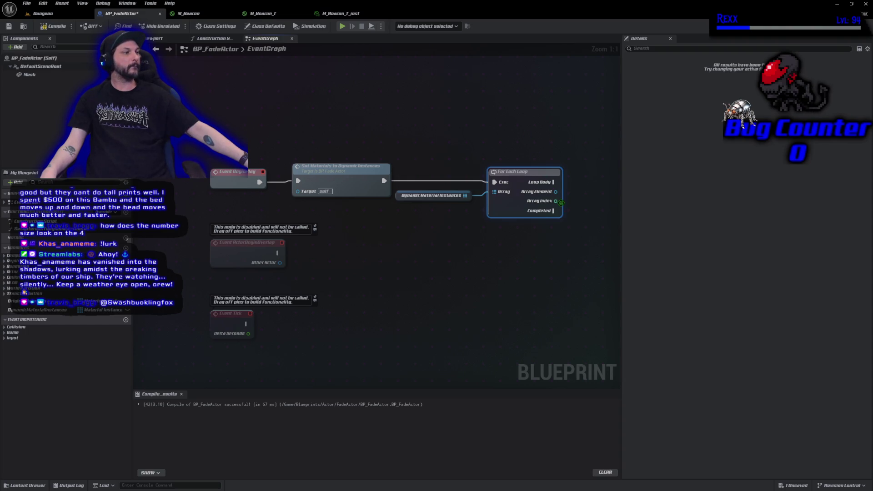
- Add Set Scalar Parameter Value on the loop's Array Element, driven by Loop Body
{"action": "left_click_drag", "start_coordinate": [556, 191], "coordinate": [574, 192]}
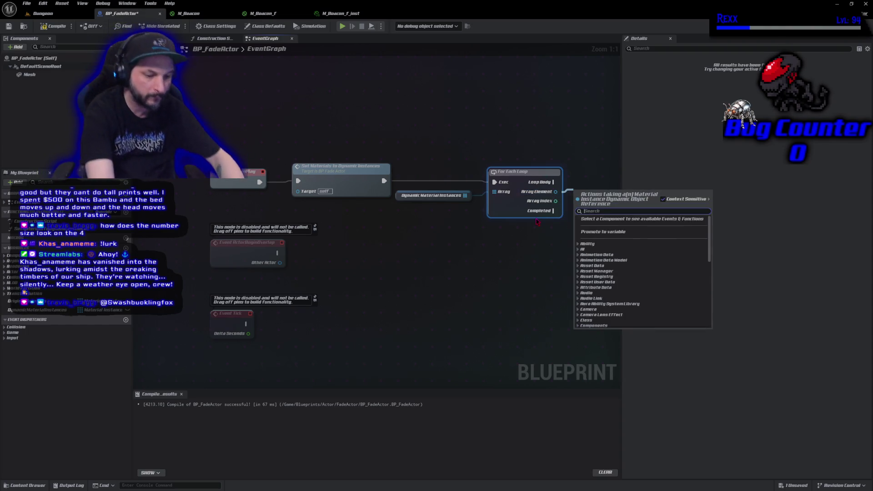
{"action": "type", "text": "set scalar"}
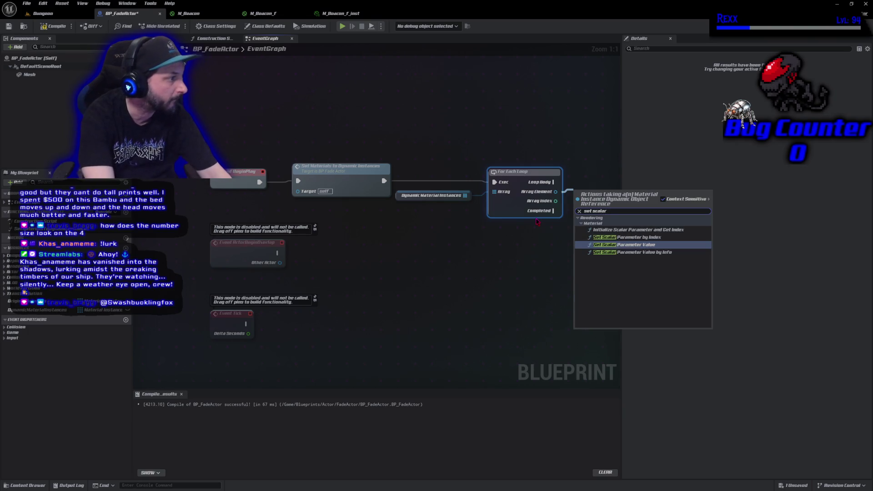
{"action": "key", "text": "Return"}
{"action": "left_click_drag", "start_coordinate": [526, 342], "coordinate": [417, 322]}
{"action": "left_click_drag", "start_coordinate": [526, 160], "coordinate": [526, 158]}
{"action": "left_click_drag", "start_coordinate": [446, 162], "coordinate": [496, 162]}
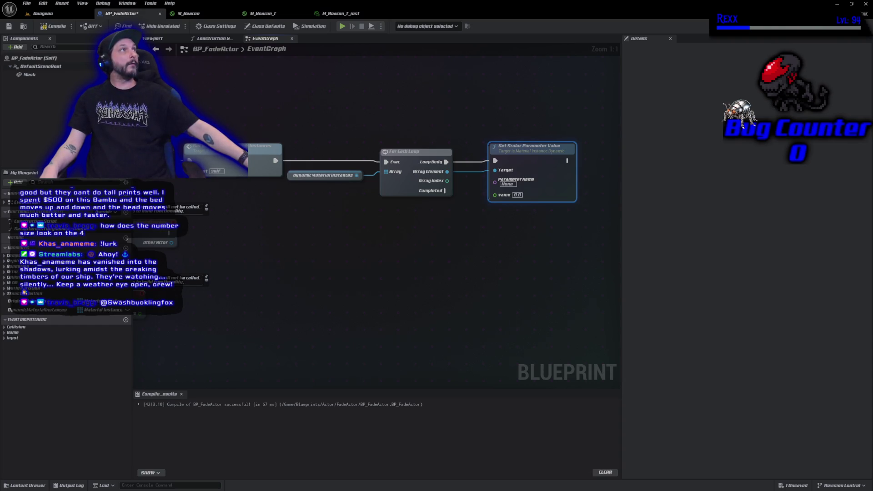
- Name the scalar parameter 'Fade', then select the DynamicMaterialInstances variable to inspect it
{"action": "left_click", "coordinate": [508, 184]}
{"action": "type", "text": "Fade"}
{"action": "key", "text": "Return"}
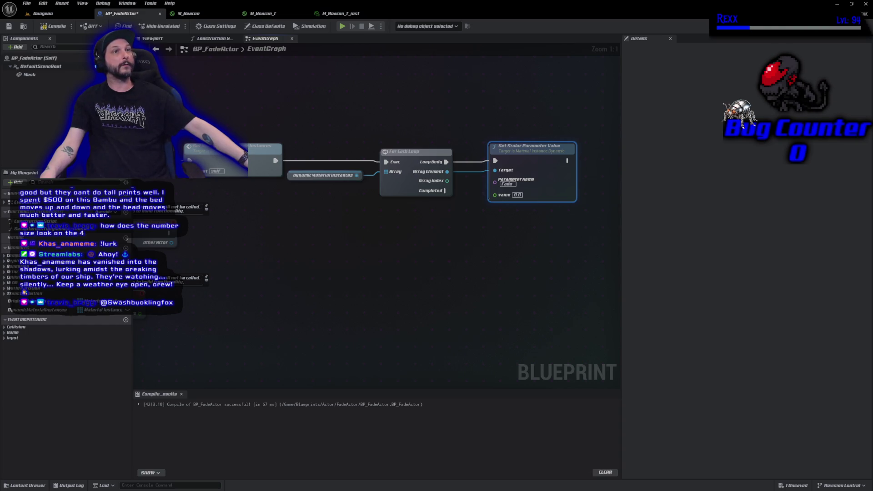
{"action": "left_click", "coordinate": [56, 312]}
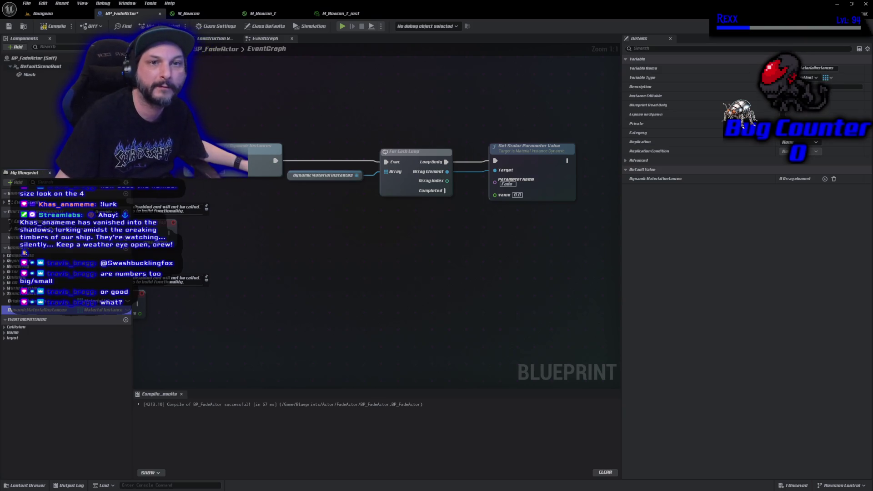
- Compile and save BP_FadeActor, then switch to the web browser
{"action": "left_click", "coordinate": [53, 26]}
{"action": "left_click", "coordinate": [8, 26]}
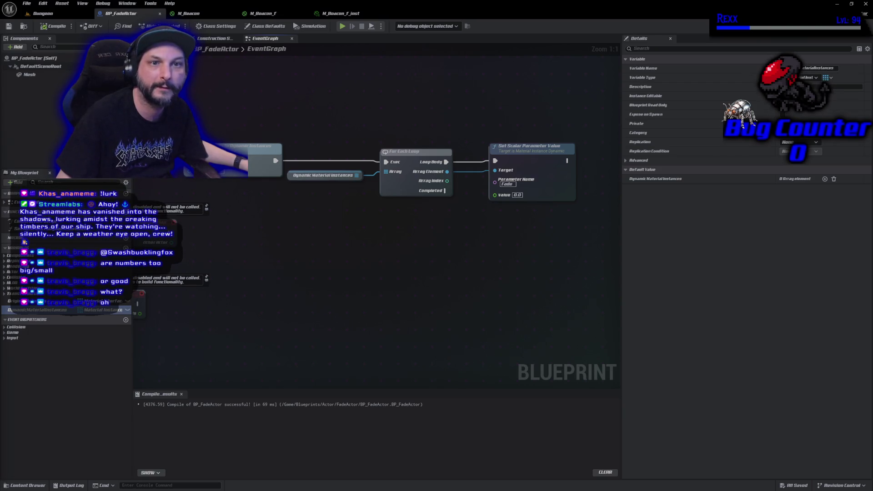
{"action": "key", "text": "alt+Tab"}
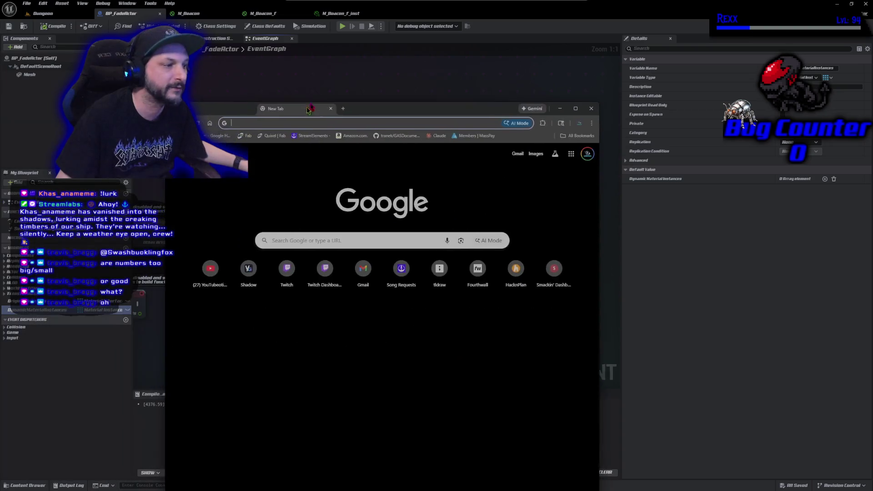
- Search Google for 'd4 die', roll the d4, and preview the black d4 in image results
{"action": "left_click", "coordinate": [377, 230]}
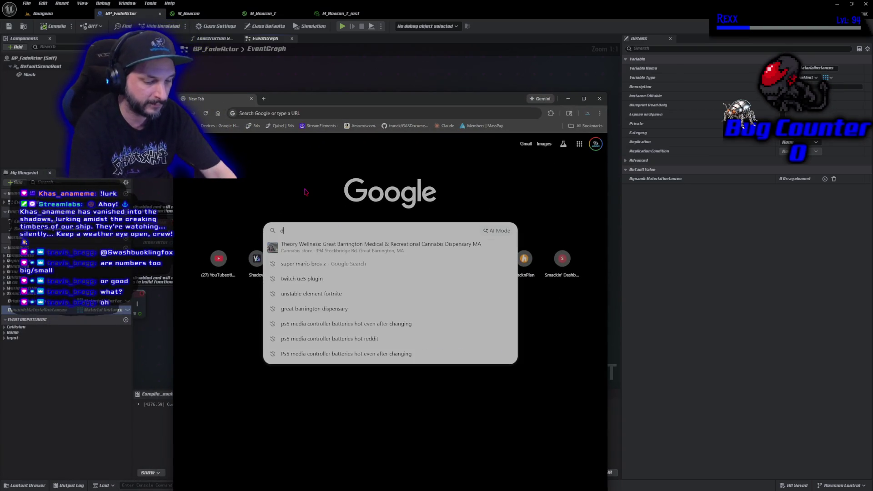
{"action": "type", "text": "d4 die"}
{"action": "key", "text": "Return"}
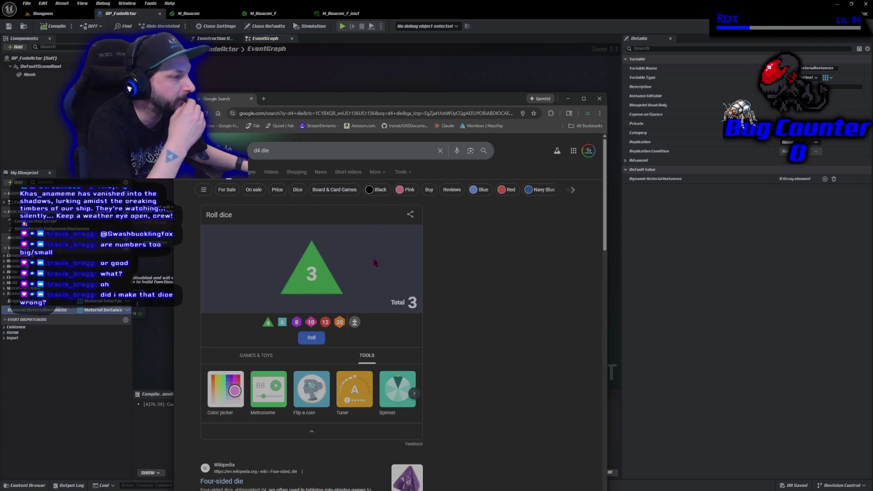
{"action": "left_click", "coordinate": [319, 341]}
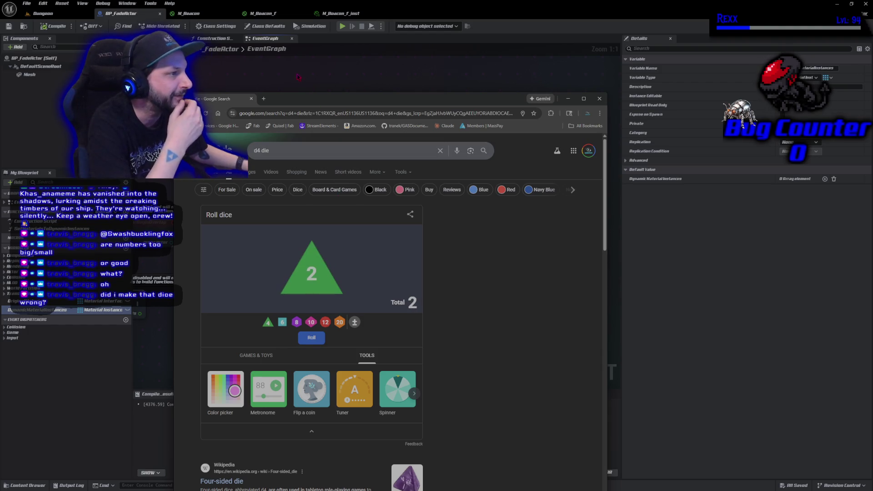
{"action": "left_click_drag", "start_coordinate": [304, 97], "coordinate": [345, 64]}
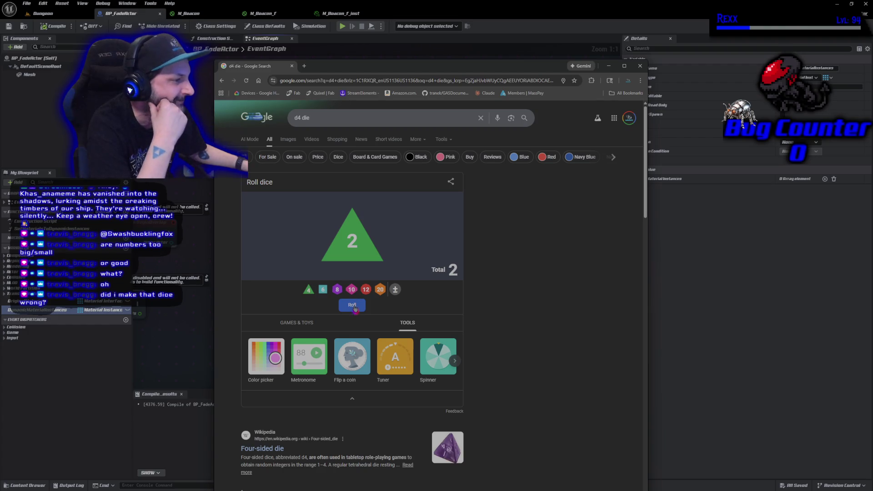
{"action": "left_click", "coordinate": [288, 140]}
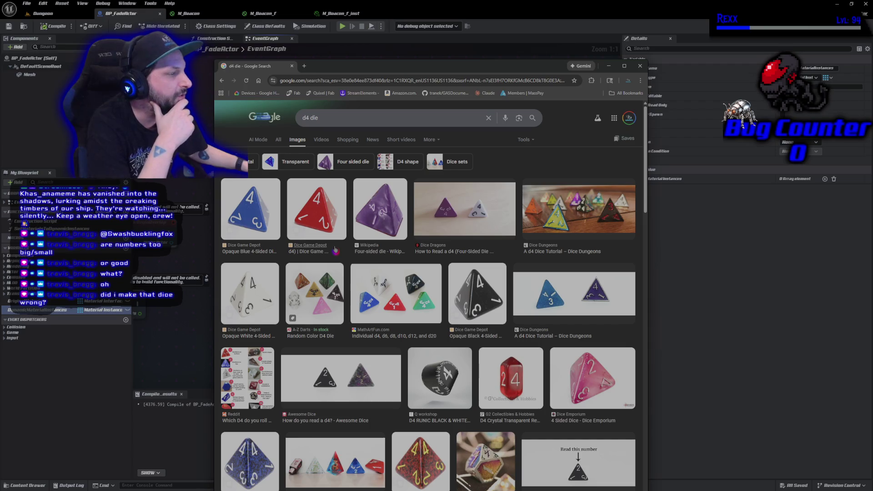
{"action": "left_click", "coordinate": [482, 310]}
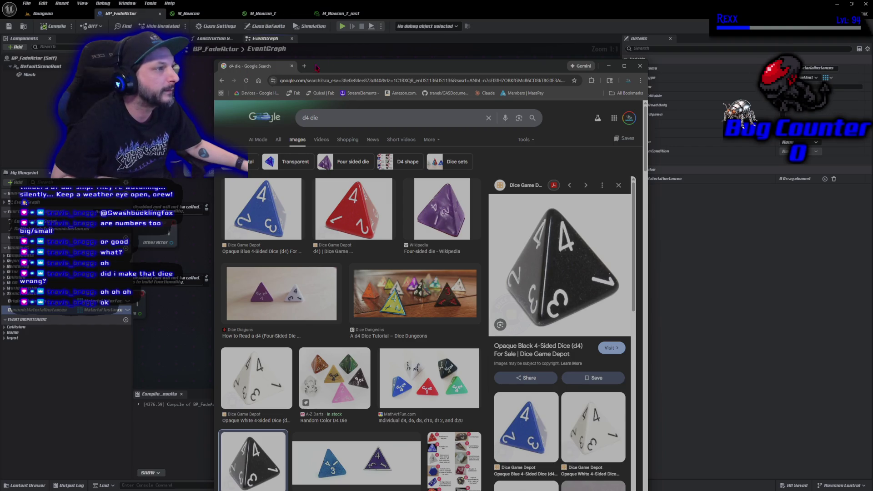
- Close the browser window to return to Unreal Engine 5
{"action": "left_click", "coordinate": [292, 66]}
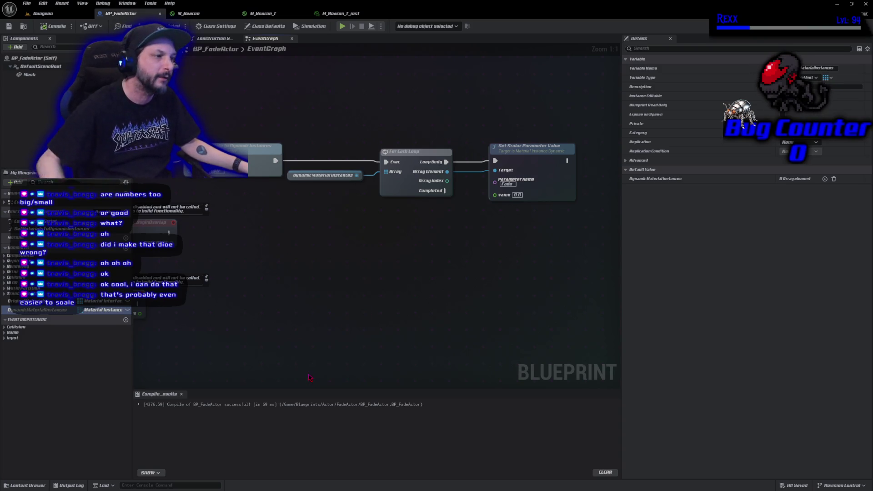
{"action": "mouse_move", "coordinate": [270, 240]}
{"action": "left_mouse_down"}
{"action": "mouse_move", "coordinate": [279, 235]}
{"action": "mouse_move", "coordinate": [266, 228]}
{"action": "mouse_move", "coordinate": [317, 236]}
{"action": "left_mouse_up"}
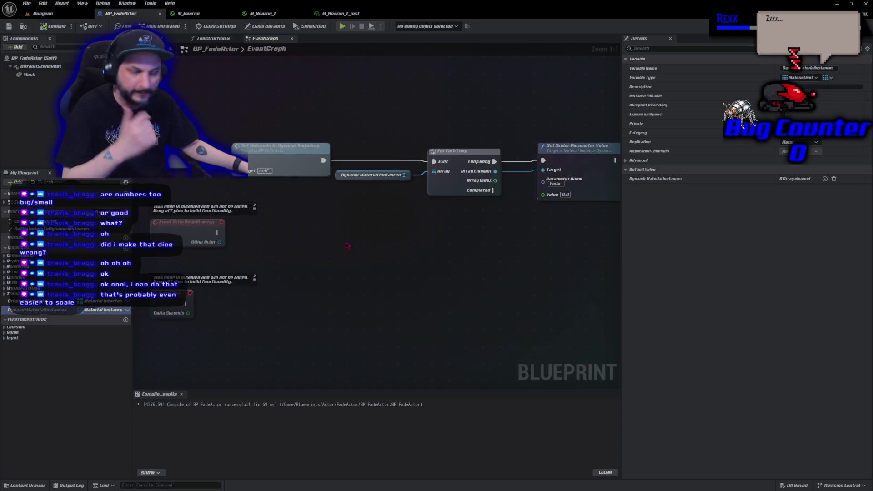
{"action": "left_click_drag", "start_coordinate": [345, 242], "coordinate": [339, 249]}
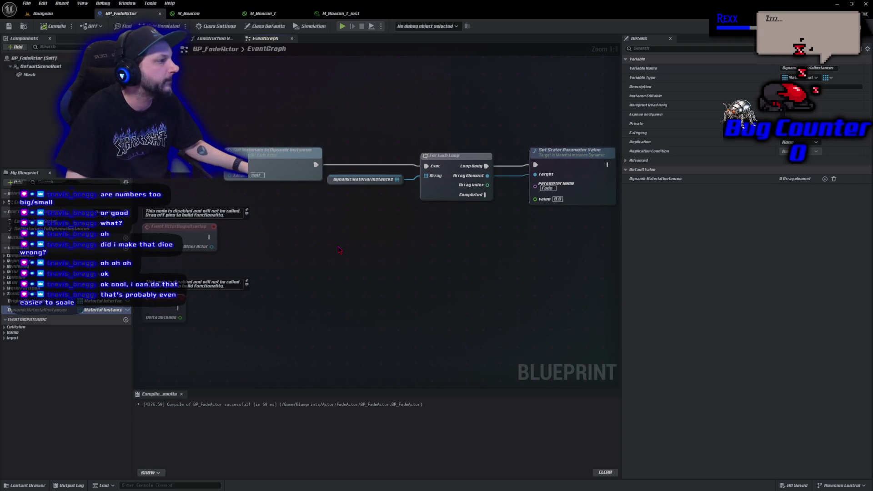
{"action": "left_click", "coordinate": [559, 227]}
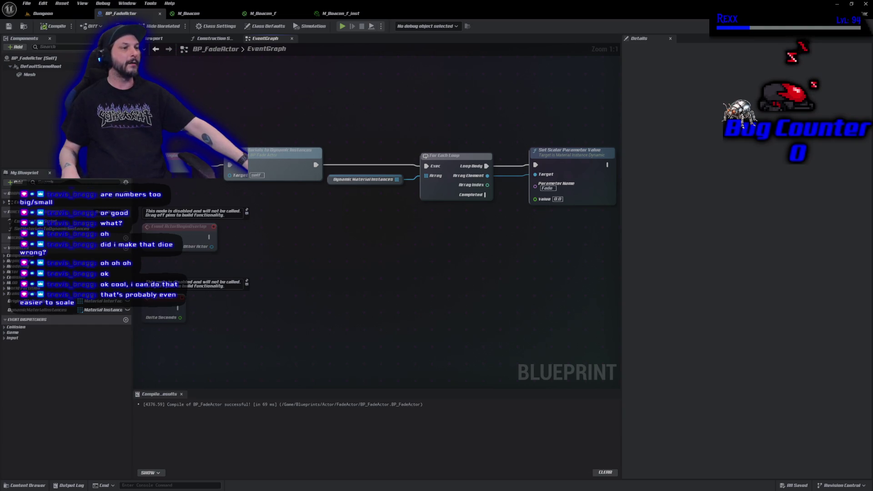
{"action": "left_click", "coordinate": [30, 74]}
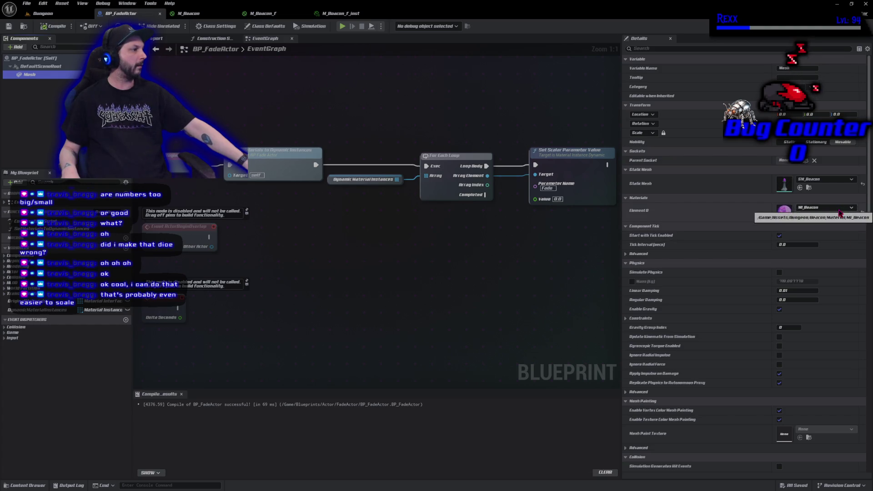
- Assign M_Beacon_F_inst as the Mesh's Element 0 material
{"action": "left_click", "coordinate": [811, 208]}
{"action": "scroll", "coordinate": [825, 291], "scroll_direction": "up", "scroll_amount": 5}
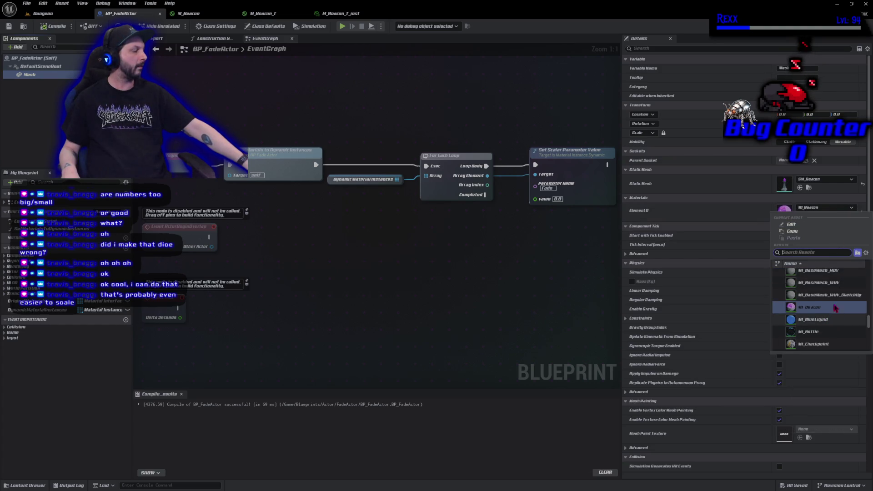
{"action": "scroll", "coordinate": [832, 310], "scroll_direction": "up", "scroll_amount": 10}
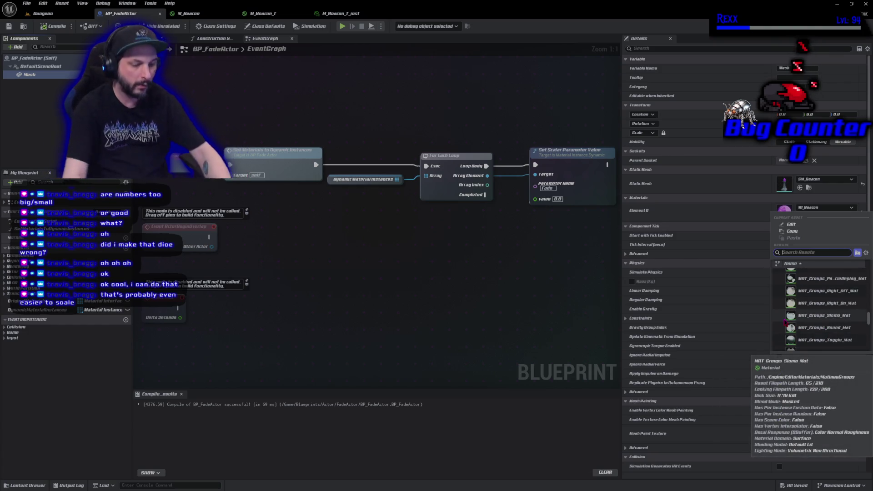
{"action": "type", "text": "m_beacon"}
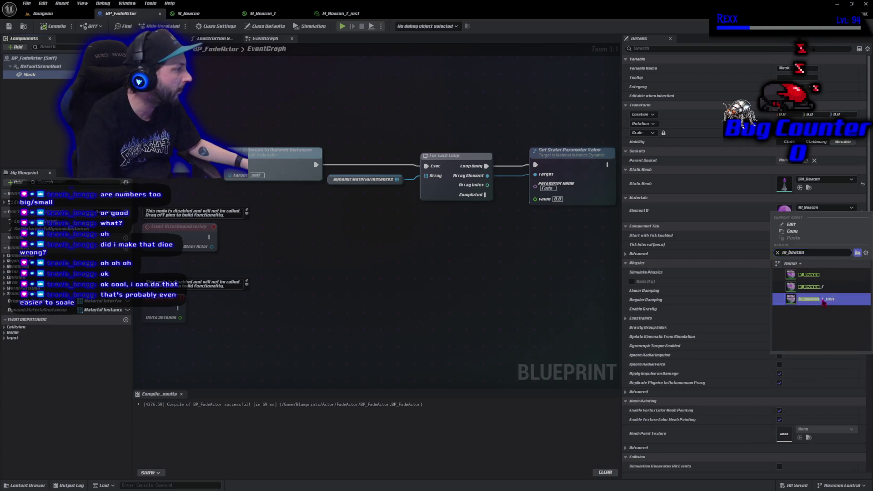
{"action": "left_click", "coordinate": [814, 299]}
- Compile and save BP_FadeActor, then switch to the Dungeon level
{"action": "left_click", "coordinate": [63, 28]}
{"action": "left_click", "coordinate": [9, 26]}
{"action": "left_click", "coordinate": [56, 16]}
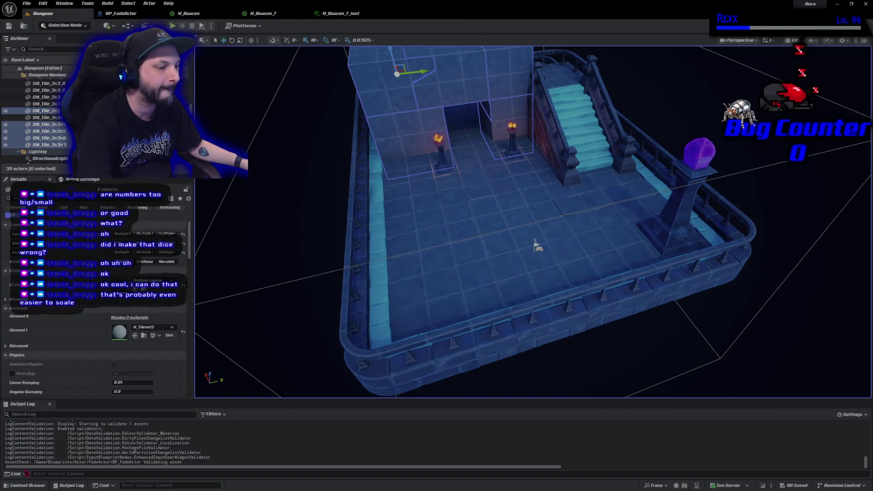
- Place a BP_FadeActor from the Content Drawer onto the dungeon floor
{"action": "left_click", "coordinate": [35, 487]}
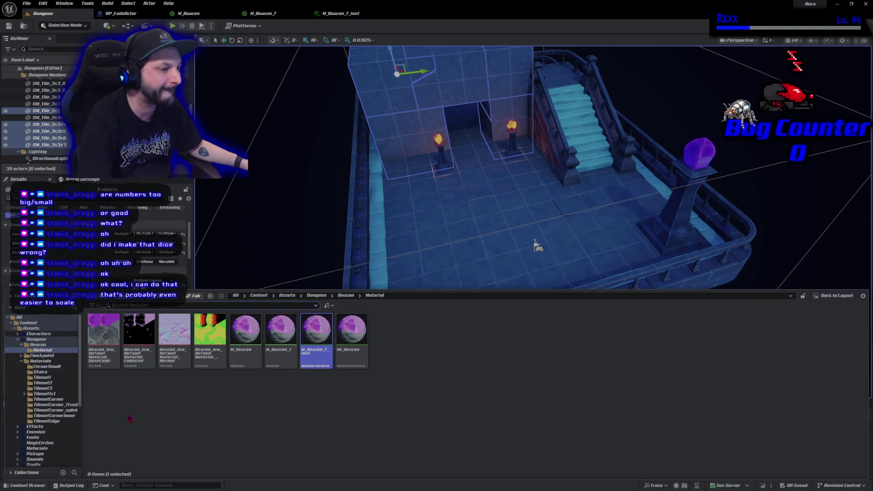
{"action": "key", "text": "ctrl+b"}
{"action": "mouse_move", "coordinate": [104, 337]}
{"action": "left_mouse_down"}
{"action": "mouse_move", "coordinate": [425, 291]}
{"action": "mouse_move", "coordinate": [448, 225]}
{"action": "mouse_move", "coordinate": [460, 224]}
{"action": "left_mouse_up"}
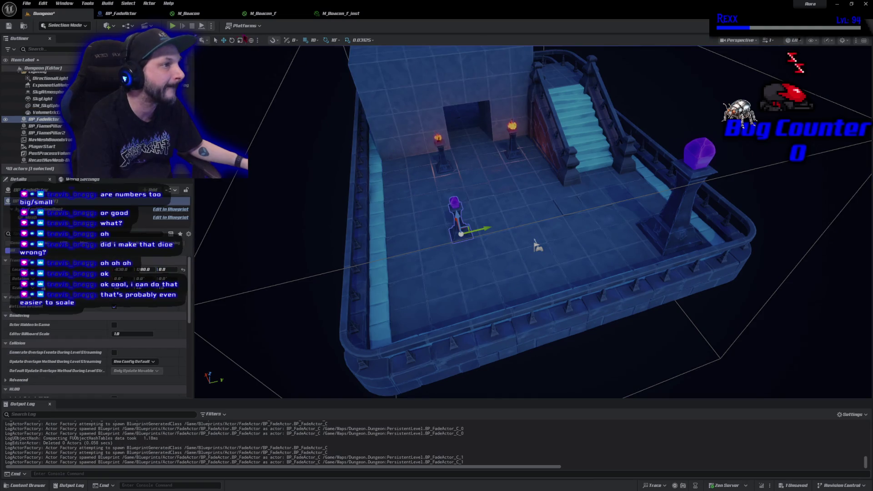
- Play-test the level, stop it, and return to BP_FadeActor's EventGraph
{"action": "left_click", "coordinate": [173, 26]}
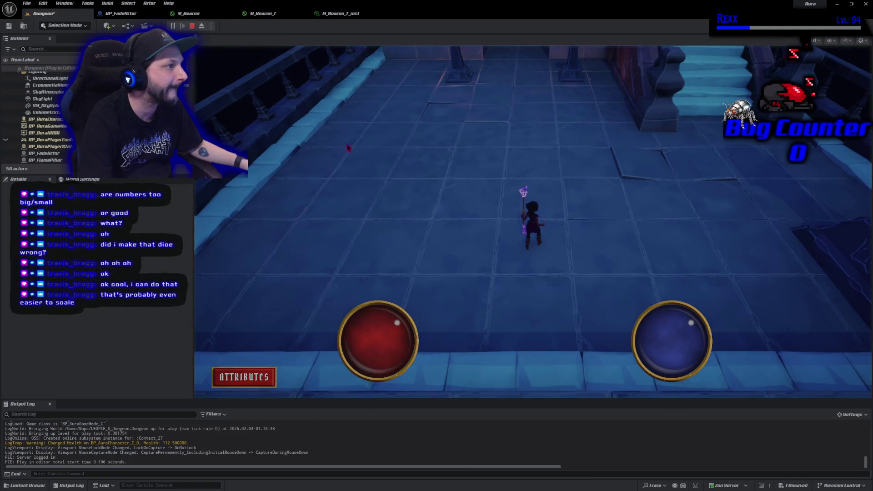
{"action": "left_click", "coordinate": [192, 25]}
{"action": "left_click", "coordinate": [341, 13]}
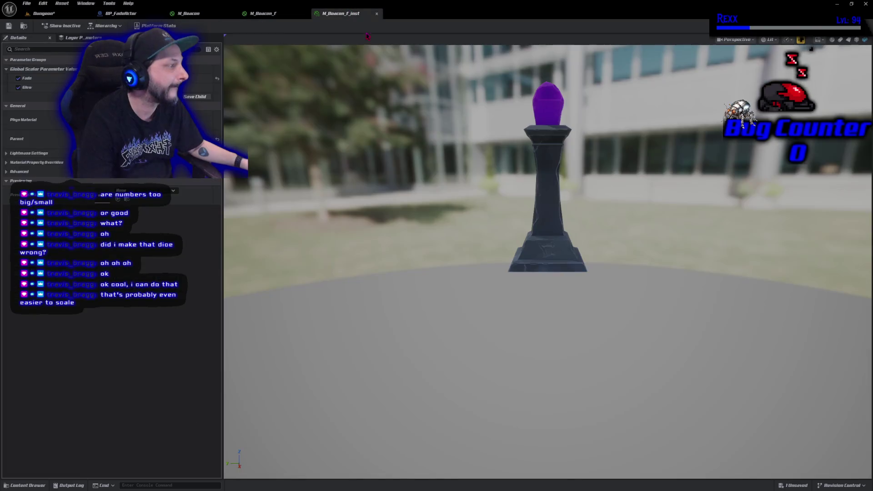
{"action": "left_click", "coordinate": [104, 14]}
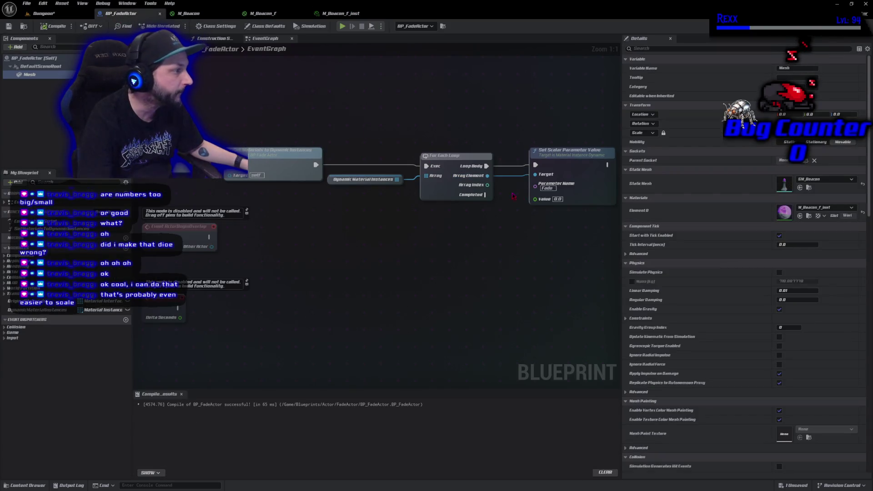
- Set the Set Scalar Parameter Value node's Value to 0.5, then compile and save BP_FadeActor
{"action": "left_click", "coordinate": [557, 199]}
{"action": "type", "text": "0.5"}
{"action": "key", "text": "Return"}
{"action": "left_click", "coordinate": [53, 26]}
{"action": "left_click", "coordinate": [9, 26]}
- Play-test the Dungeon level, moving the character toward the beacon, then return to BP_FadeActor
{"action": "left_click", "coordinate": [63, 14]}
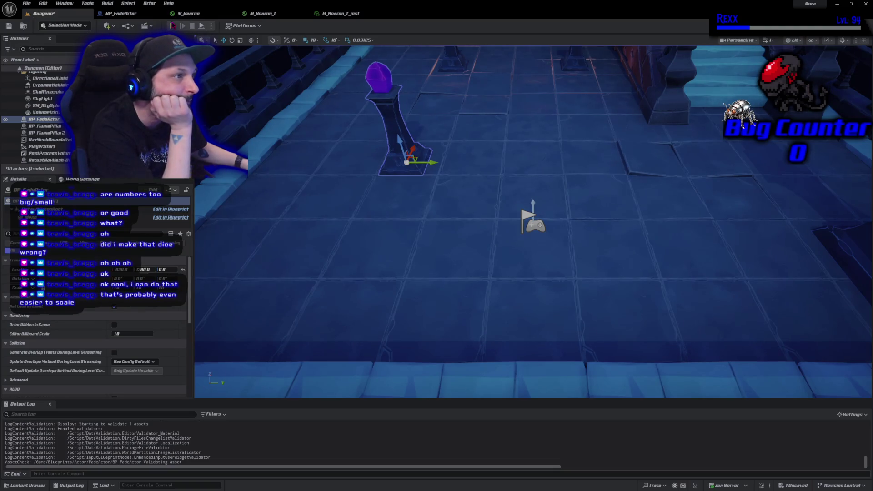
{"action": "left_click", "coordinate": [173, 26]}
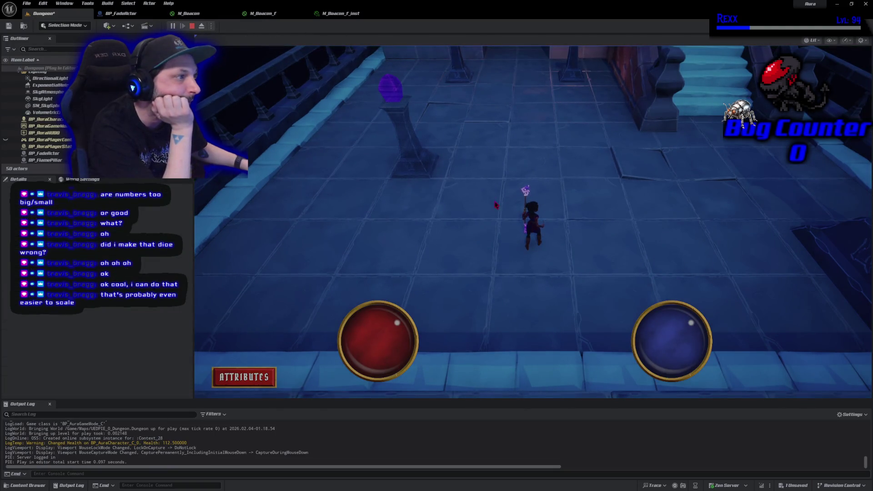
{"action": "left_click", "coordinate": [464, 188]}
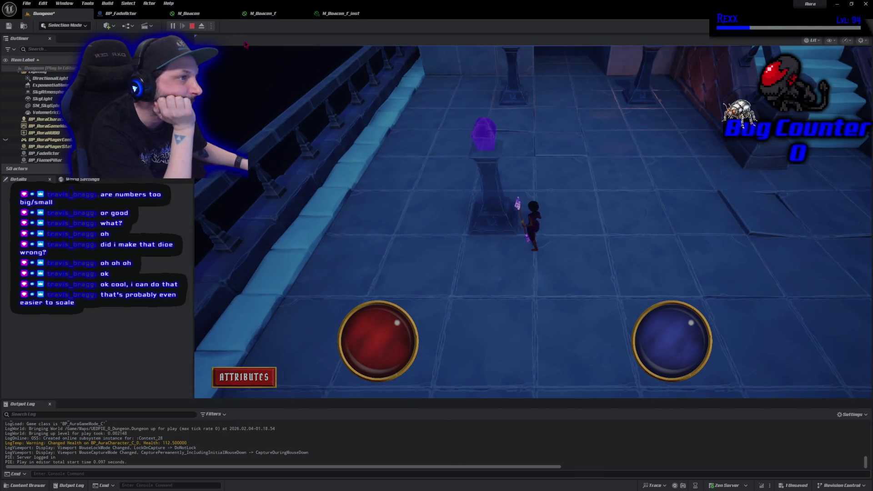
{"action": "left_click", "coordinate": [134, 15]}
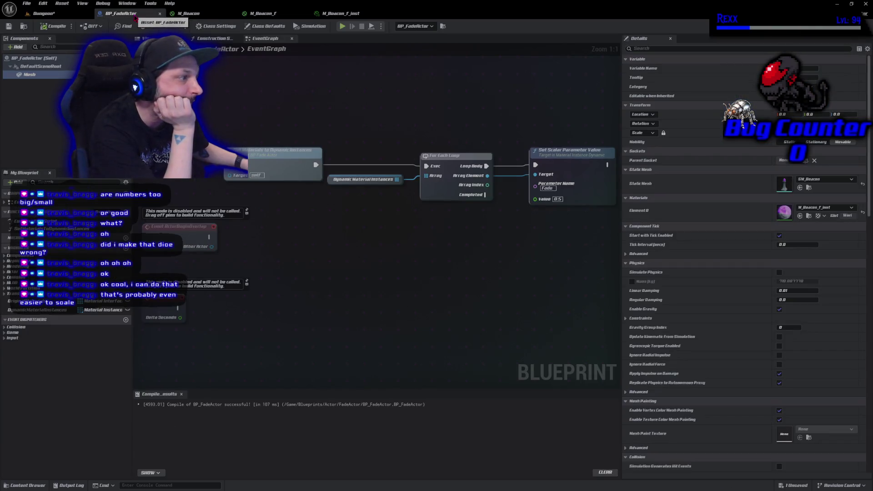
- Duplicate the Set Scalar Parameter Value node and set the copy's parameter name to Glow
{"action": "mouse_move", "coordinate": [442, 256]}
{"action": "left_mouse_down"}
{"action": "mouse_move", "coordinate": [361, 267]}
{"action": "mouse_move", "coordinate": [295, 251]}
{"action": "left_mouse_up"}
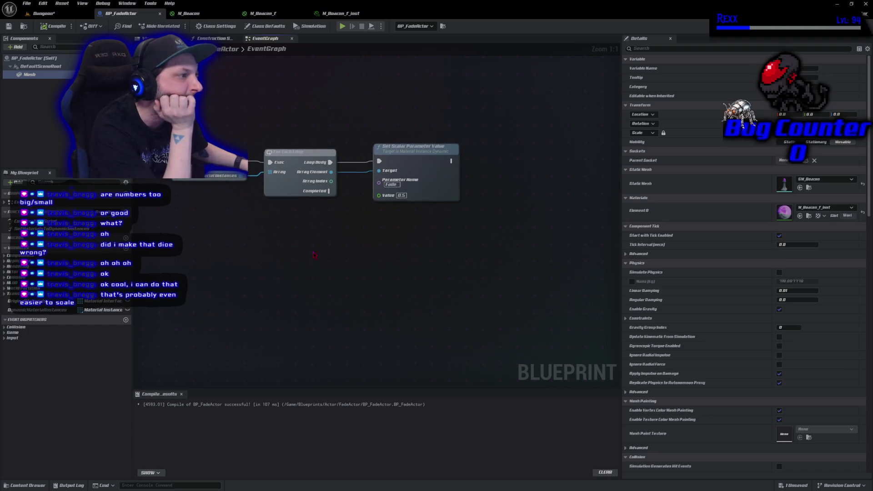
{"action": "left_click", "coordinate": [444, 179]}
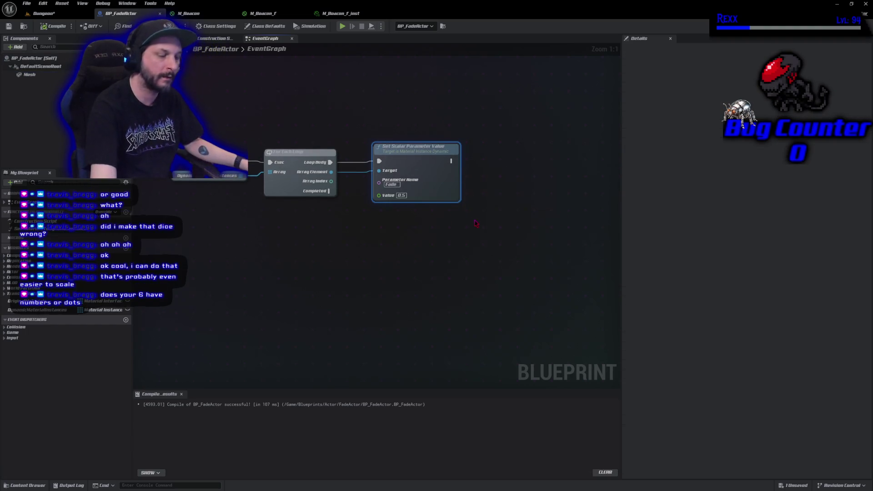
{"action": "key", "text": "ctrl+c"}
{"action": "key", "text": "ctrl+v"}
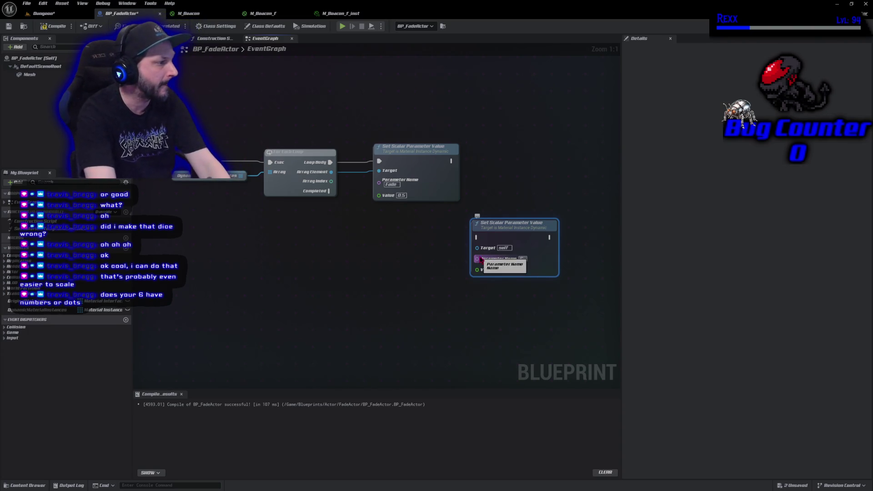
{"action": "left_click", "coordinate": [489, 263]}
{"action": "type", "text": "Glow"}
{"action": "key", "text": "Return"}
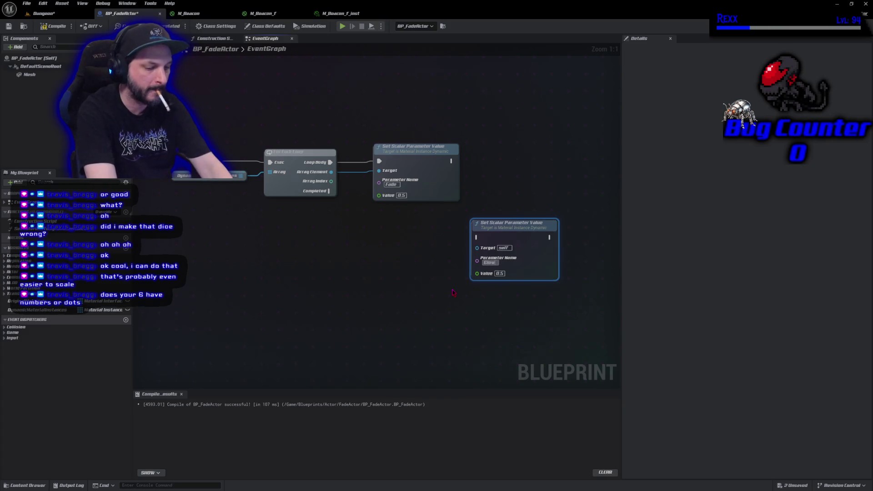
- Place the Glow node beside the first, chain its execution after it, then compile and save
{"action": "left_click_drag", "start_coordinate": [504, 225], "coordinate": [515, 149]}
{"action": "mouse_move", "coordinate": [452, 161]}
{"action": "left_mouse_down"}
{"action": "mouse_move", "coordinate": [495, 166]}
{"action": "mouse_move", "coordinate": [482, 164]}
{"action": "left_mouse_up"}
{"action": "left_click", "coordinate": [50, 26]}
{"action": "left_click", "coordinate": [10, 27]}
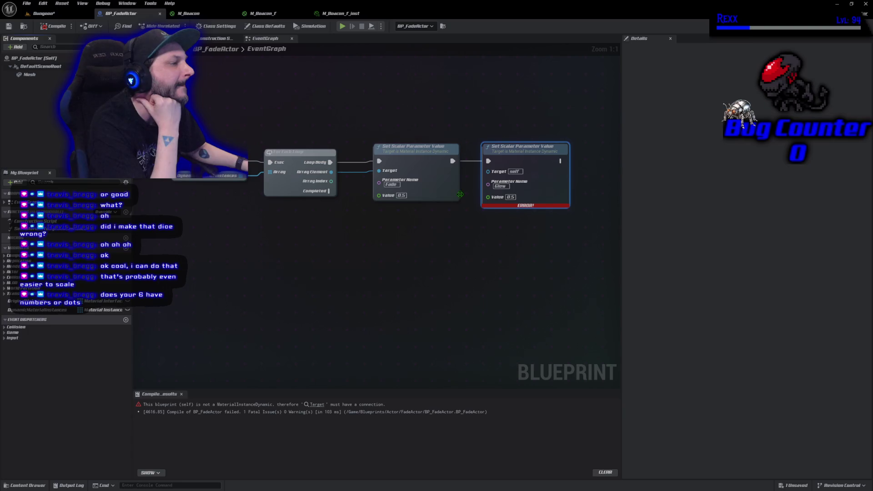
- Wire Array Element into the Glow node's Target, set Value 1.0, compile, save, and return to Dungeon
{"action": "mouse_move", "coordinate": [329, 174]}
{"action": "left_mouse_down"}
{"action": "mouse_move", "coordinate": [378, 170]}
{"action": "mouse_move", "coordinate": [431, 182]}
{"action": "mouse_move", "coordinate": [488, 171]}
{"action": "left_mouse_up"}
{"action": "left_click", "coordinate": [510, 195]}
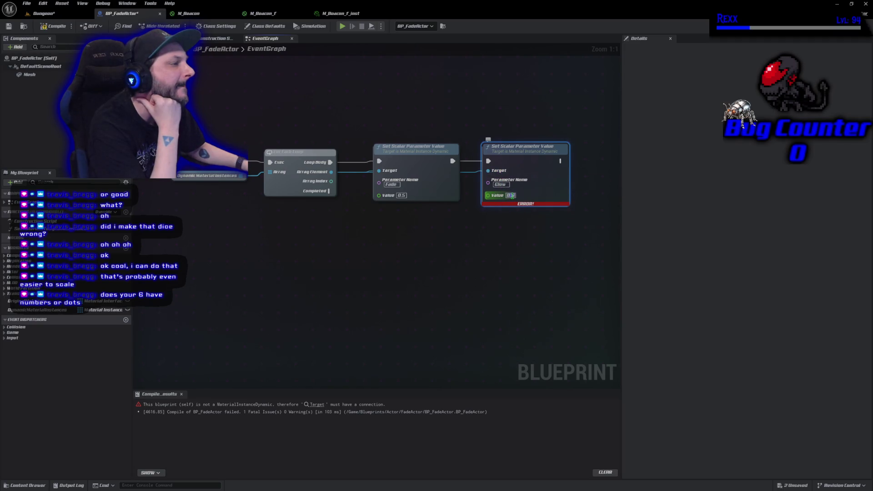
{"action": "type", "text": "1"}
{"action": "key", "text": "Return"}
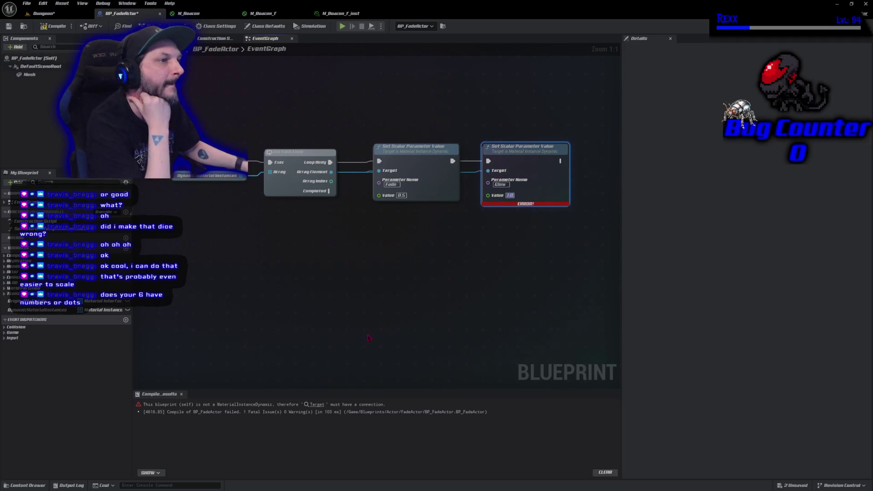
{"action": "left_click", "coordinate": [55, 25]}
{"action": "left_click", "coordinate": [8, 26]}
{"action": "left_click", "coordinate": [44, 14]}
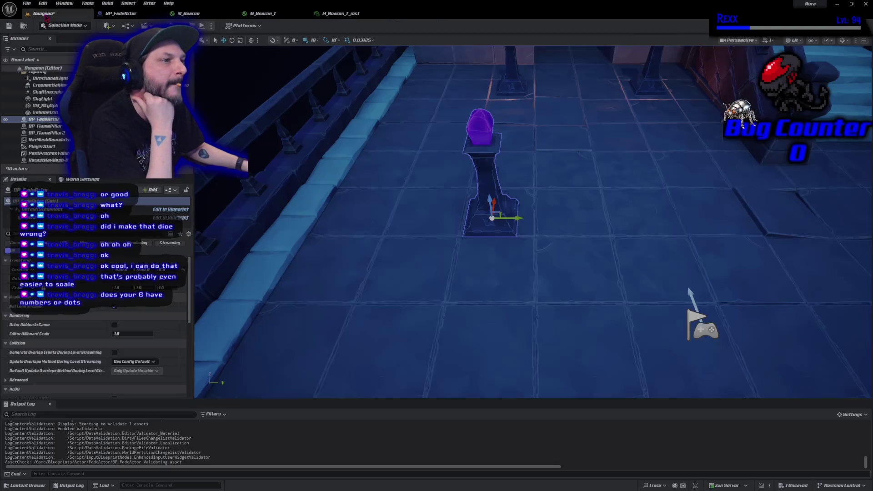
- Play the Dungeon level, run the character to the crystal pillar, stop, and return to BP_FadeActor
{"action": "left_click", "coordinate": [510, 253]}
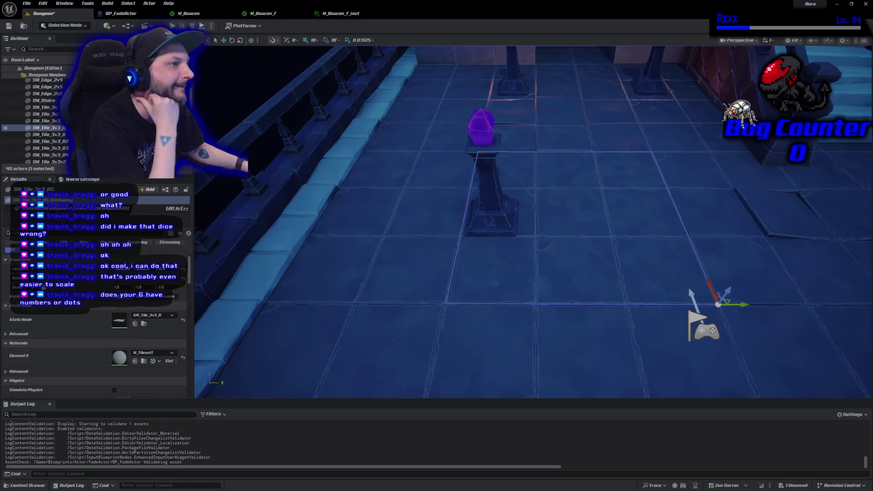
{"action": "key", "text": "alt+p"}
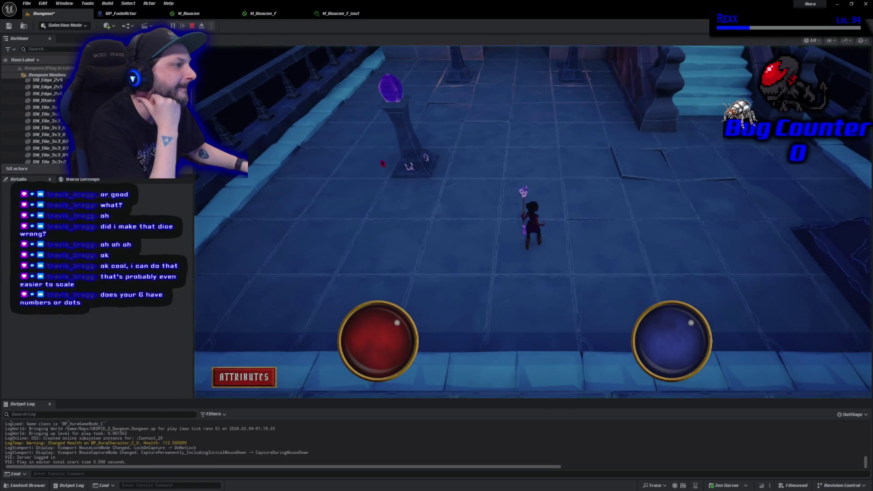
{"action": "left_click", "coordinate": [432, 197]}
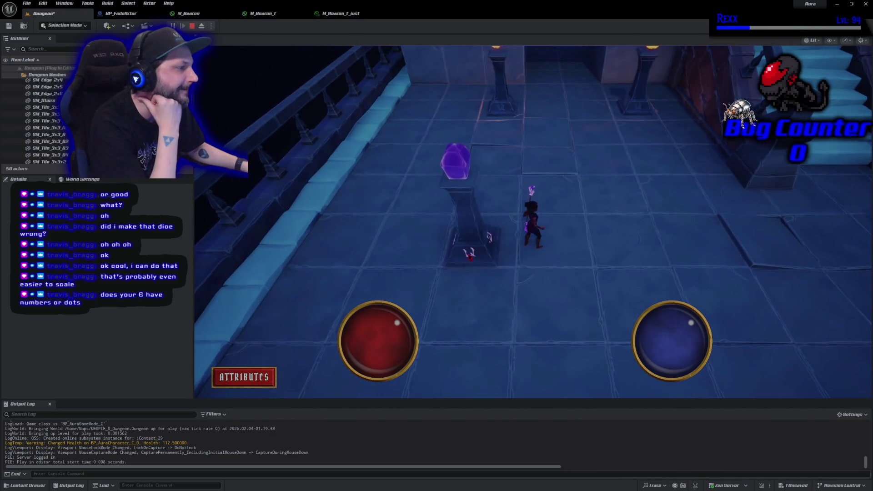
{"action": "key", "text": "Escape"}
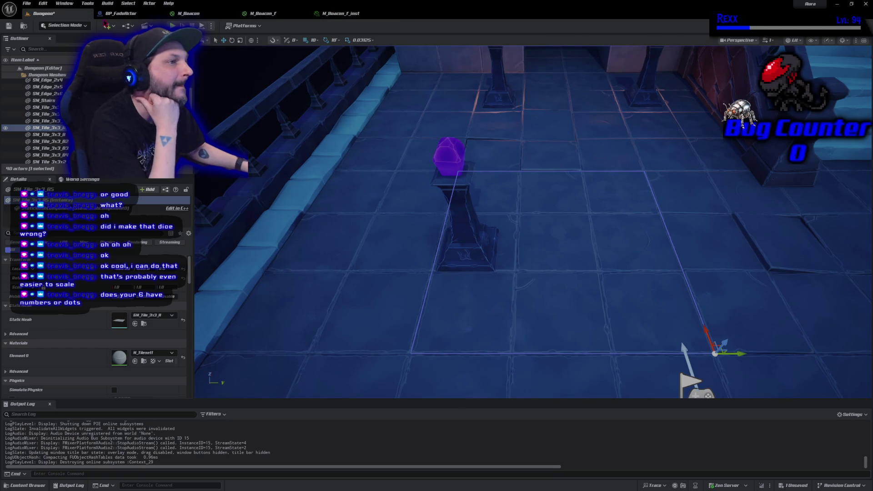
{"action": "left_click", "coordinate": [110, 12]}
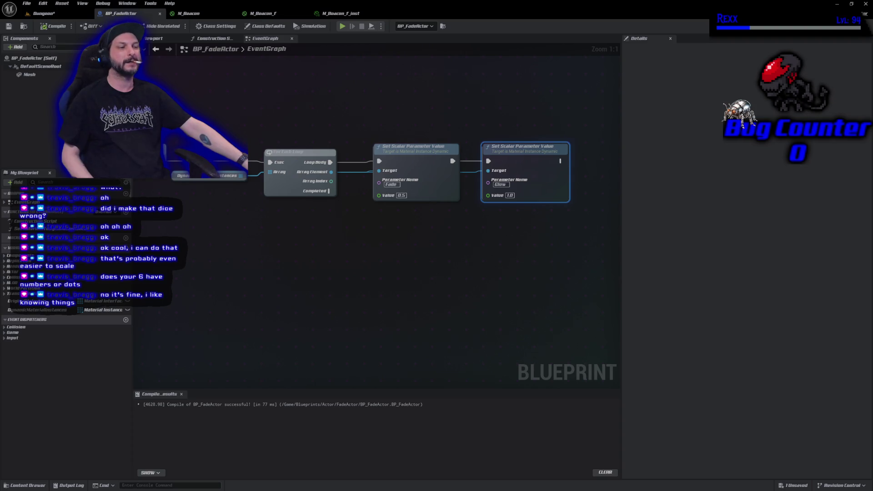
- Widen the My Blueprint panel so the variables list shows each variable's type
{"action": "mouse_move", "coordinate": [132, 274]}
{"action": "left_mouse_down"}
{"action": "mouse_move", "coordinate": [215, 280]}
{"action": "mouse_move", "coordinate": [195, 281]}
{"action": "left_mouse_up"}
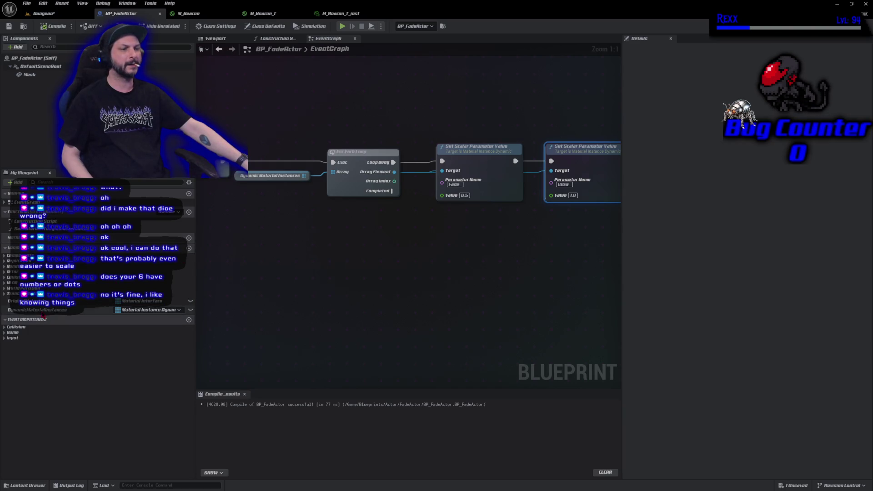
- Duplicate the DynamicMaterialInstances variable and rename the copy FadeMaterialInstances
{"action": "left_click", "coordinate": [42, 310]}
{"action": "right_click", "coordinate": [42, 313]}
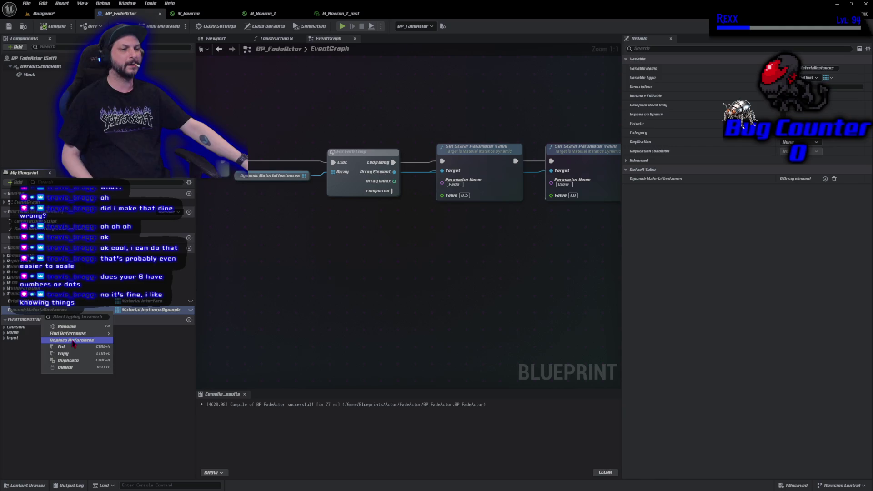
{"action": "left_click", "coordinate": [76, 362]}
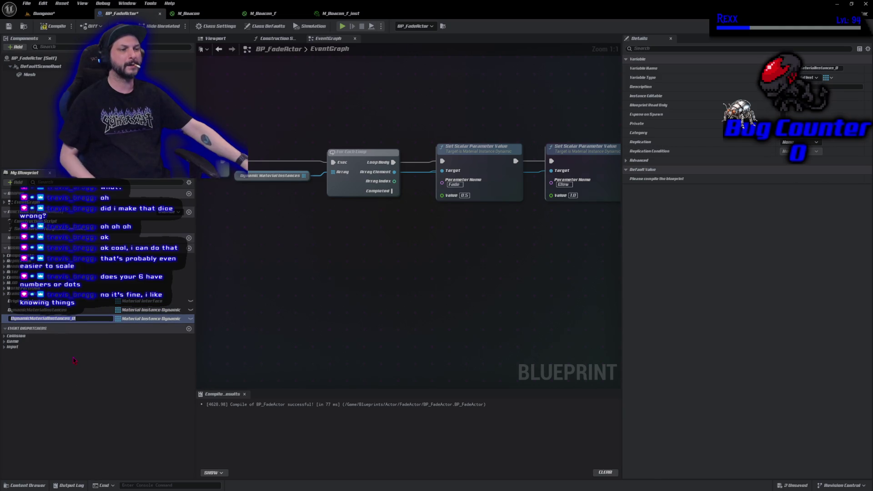
{"action": "key", "text": "End"}
{"action": "key", "text": "BackSpace"}
{"action": "key", "text": "BackSpace"}
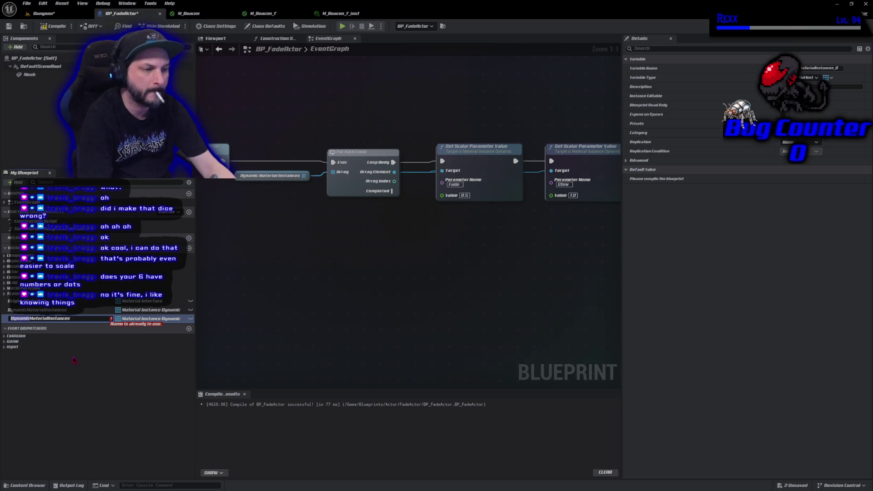
{"action": "type", "text": "Fade"}
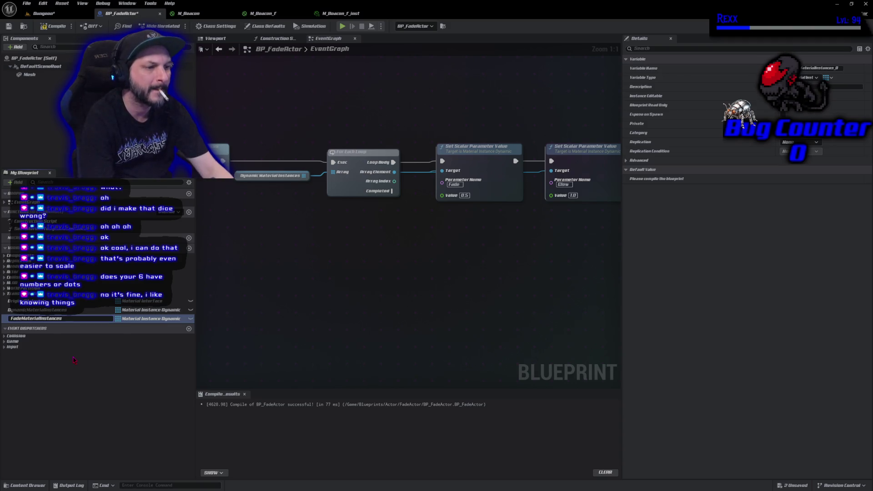
{"action": "key", "text": "Return"}
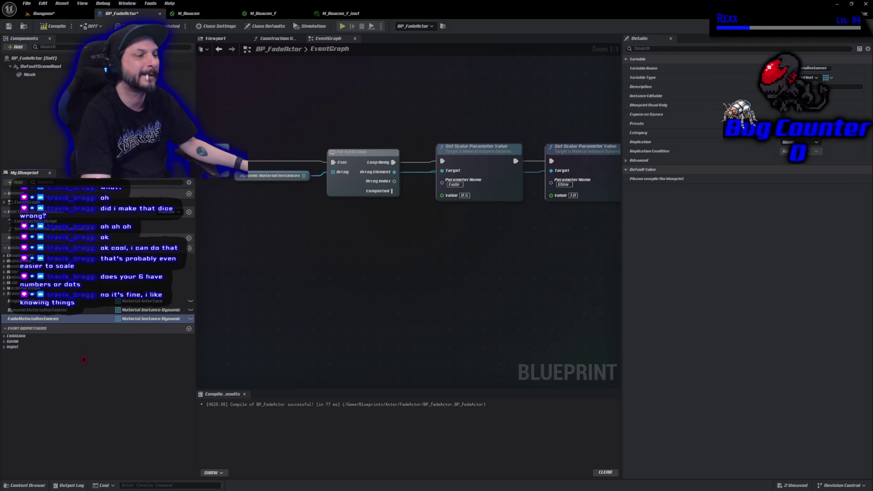
- Set FadeMaterialInstances to a Material Instance object reference array and compile
{"action": "left_click", "coordinate": [157, 319]}
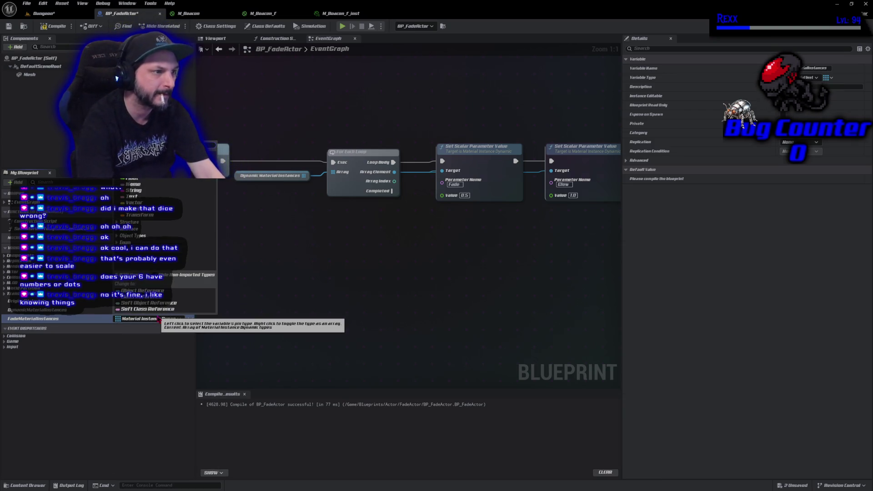
{"action": "mouse_move", "coordinate": [204, 389]}
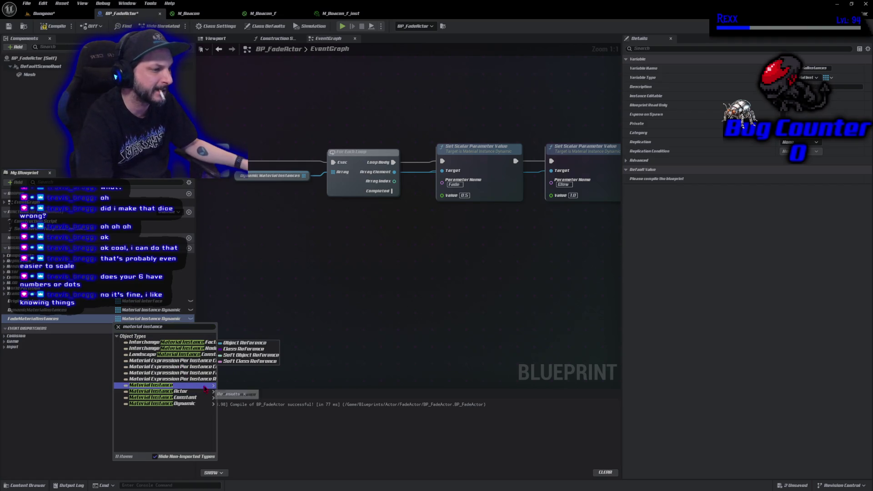
{"action": "left_click", "coordinate": [241, 395]}
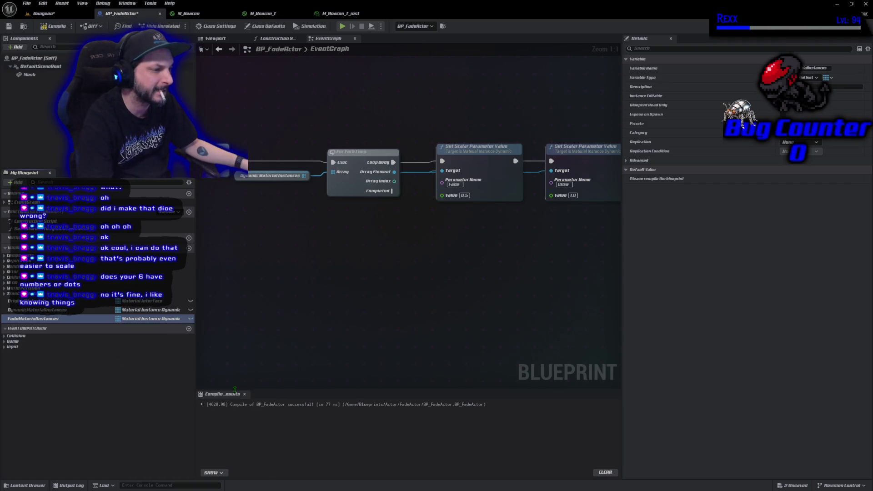
{"action": "left_click", "coordinate": [164, 319]}
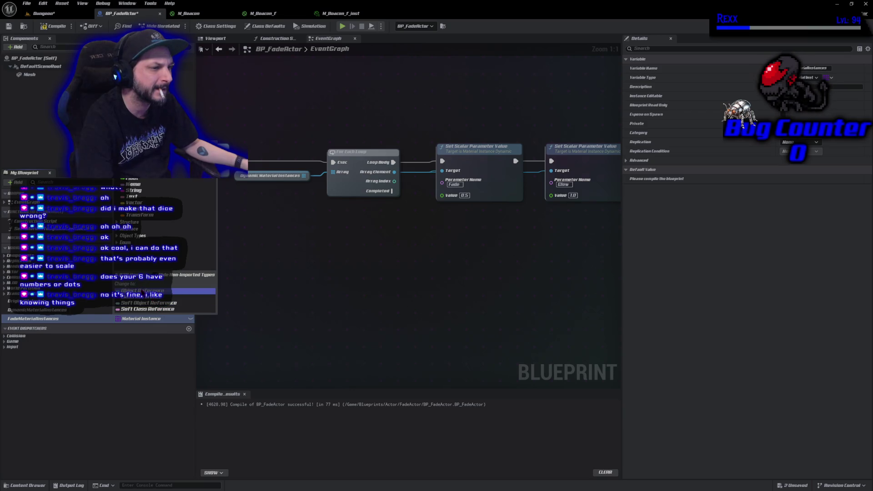
{"action": "left_click", "coordinate": [154, 291]}
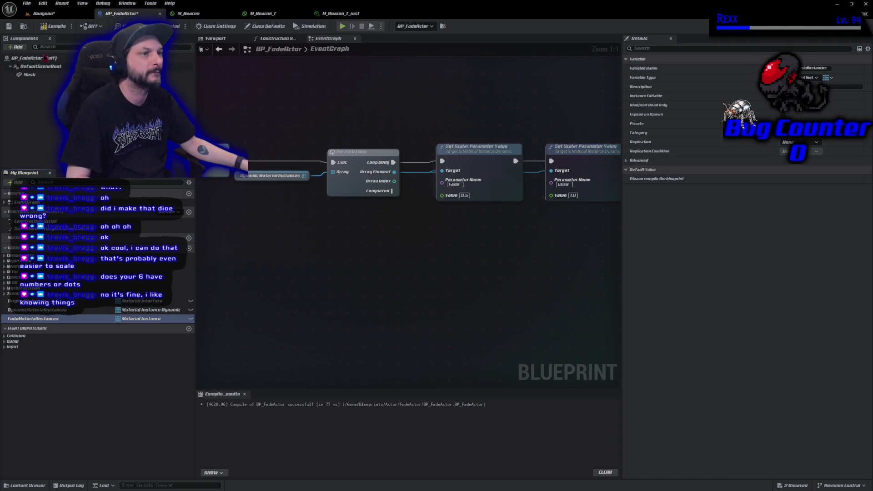
{"action": "left_click", "coordinate": [53, 27]}
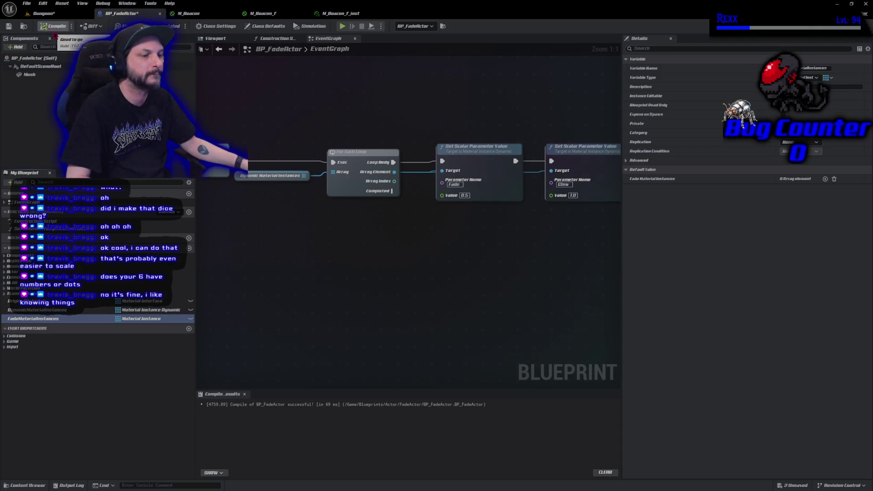
- Add an element to FadeMaterialInstances' default value and assign a beacon material instance to it
{"action": "left_click", "coordinate": [39, 320]}
{"action": "left_click", "coordinate": [825, 178]}
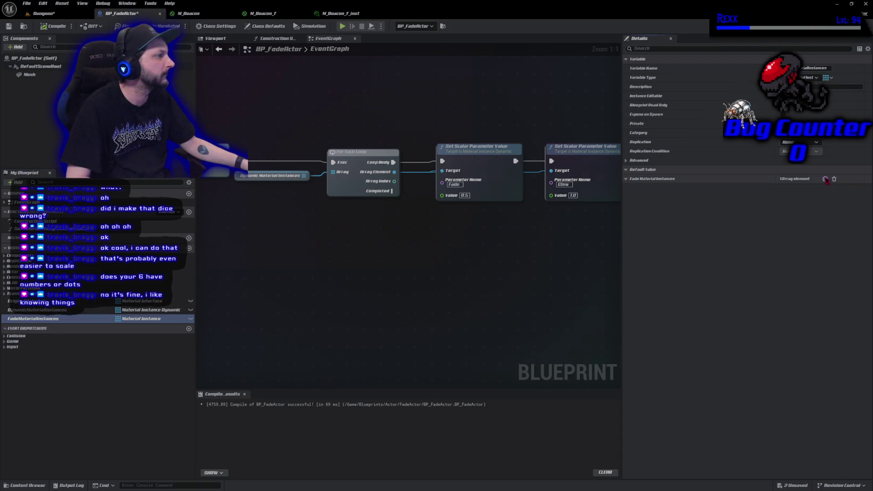
{"action": "left_click", "coordinate": [816, 189]}
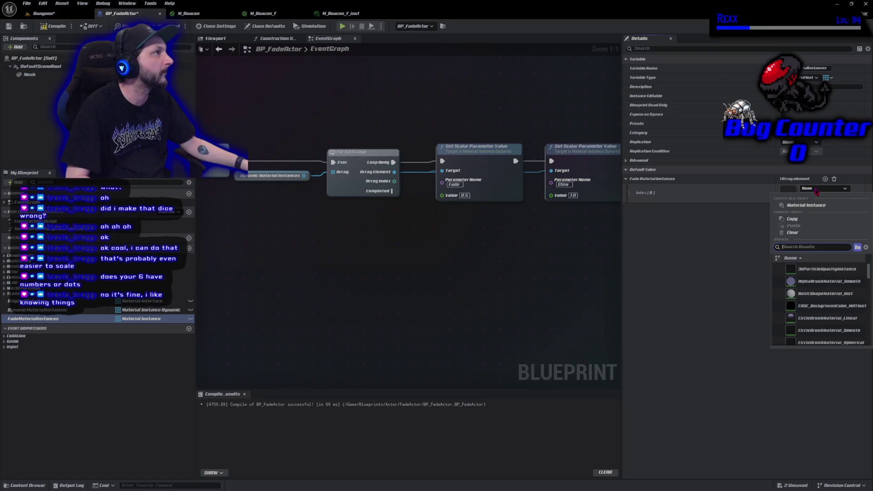
{"action": "type", "text": "beacon"}
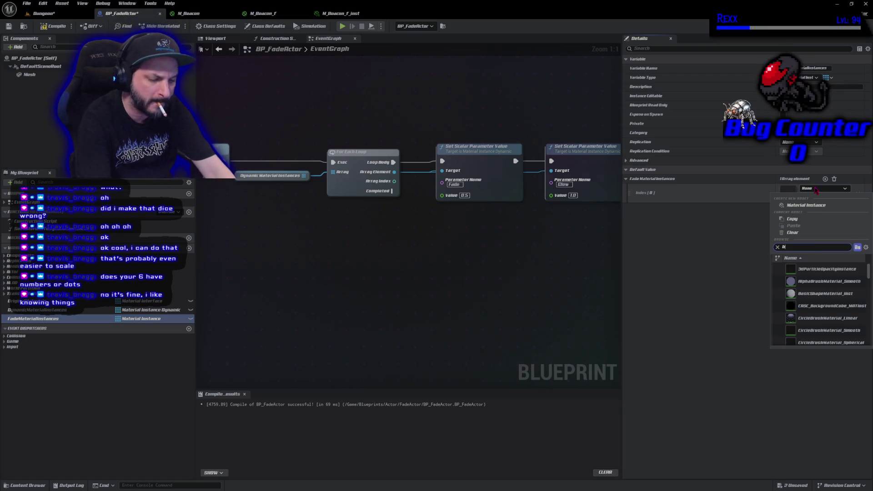
{"action": "left_click", "coordinate": [810, 281]}
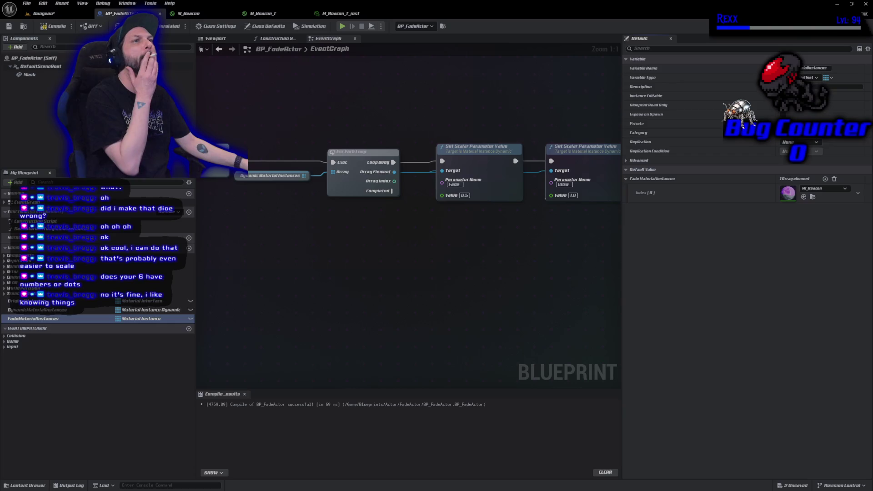
- Re-pick M_Beacon_F_inst as element 0, then compile and save BP_FadeActor
{"action": "left_click", "coordinate": [821, 190]}
{"action": "left_click", "coordinate": [821, 191]}
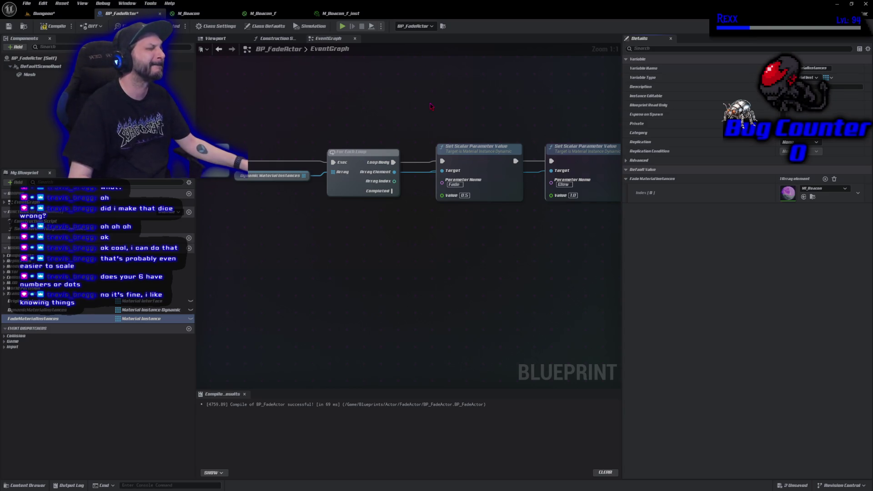
{"action": "left_click", "coordinate": [824, 189]}
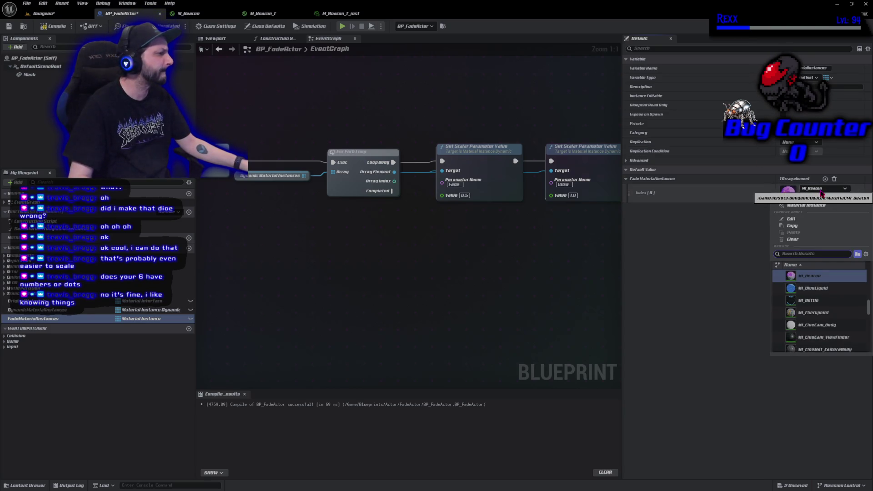
{"action": "scroll", "coordinate": [814, 291], "scroll_direction": "up", "scroll_amount": 3}
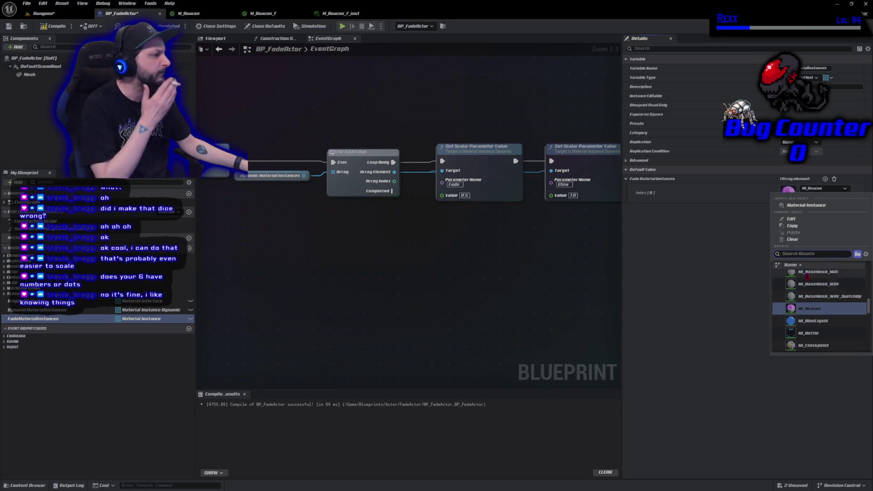
{"action": "type", "text": "bu"}
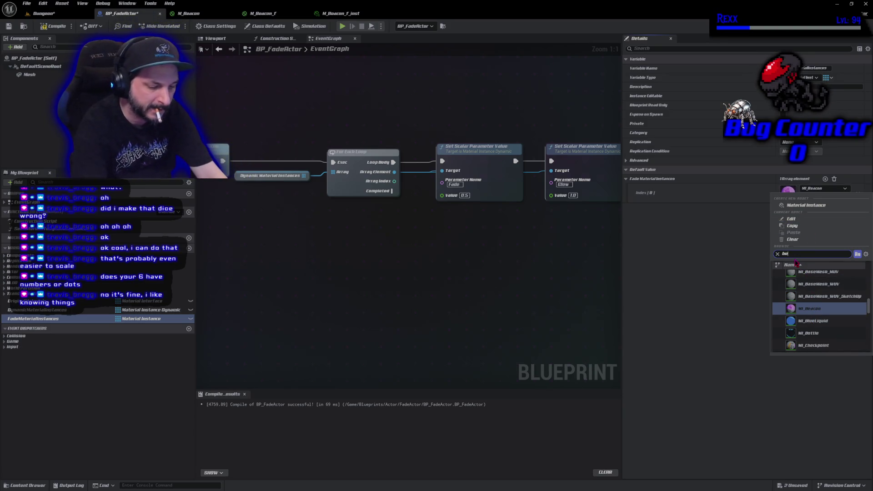
{"action": "left_click", "coordinate": [814, 276]}
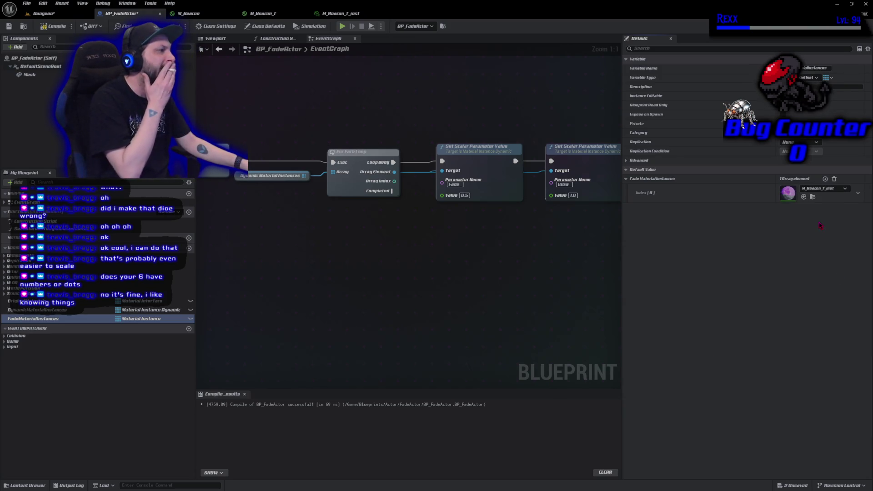
{"action": "left_click", "coordinate": [54, 26]}
{"action": "left_click", "coordinate": [13, 28]}
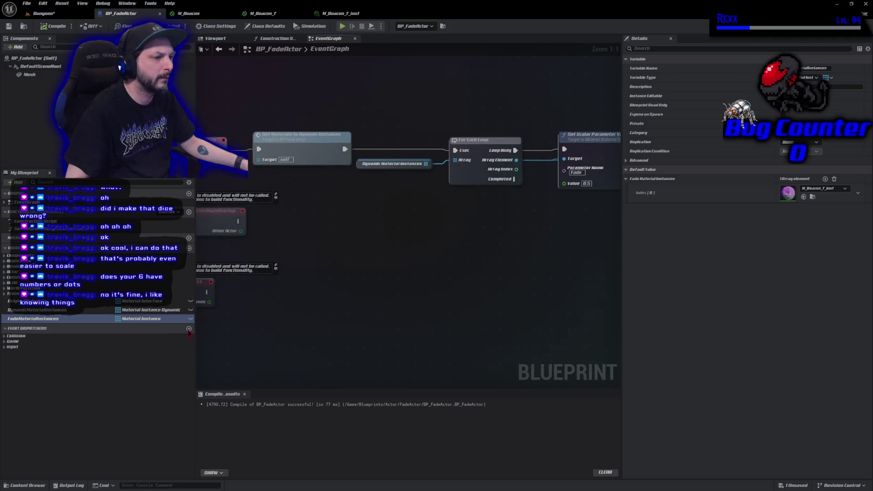
- Change OriginalMaterials to a Material Instance reference, confirm, and open SetMaterialsToDynamicInstances
{"action": "left_click", "coordinate": [140, 301]}
{"action": "type", "text": "mater"}
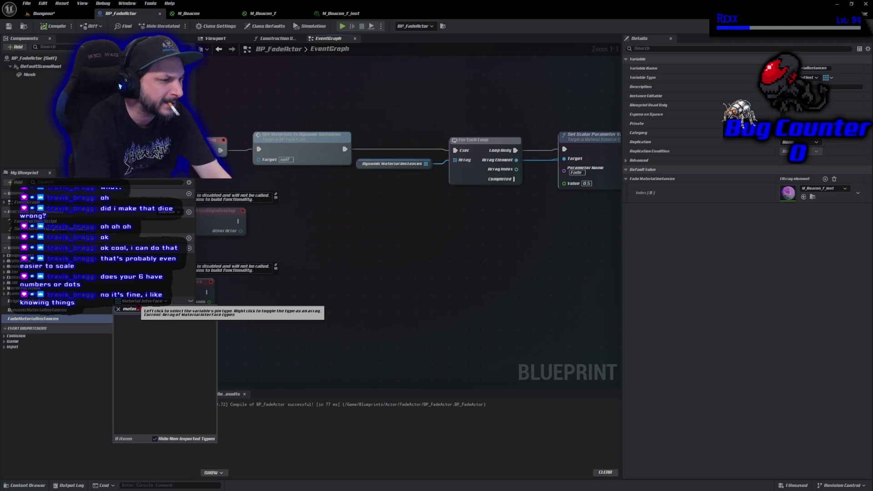
{"action": "type", "text": "ia"}
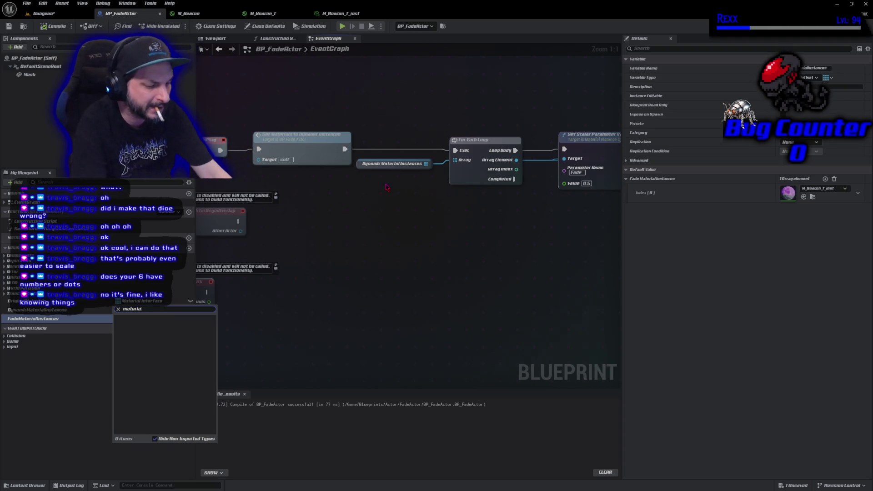
{"action": "type", "text": "l instance"}
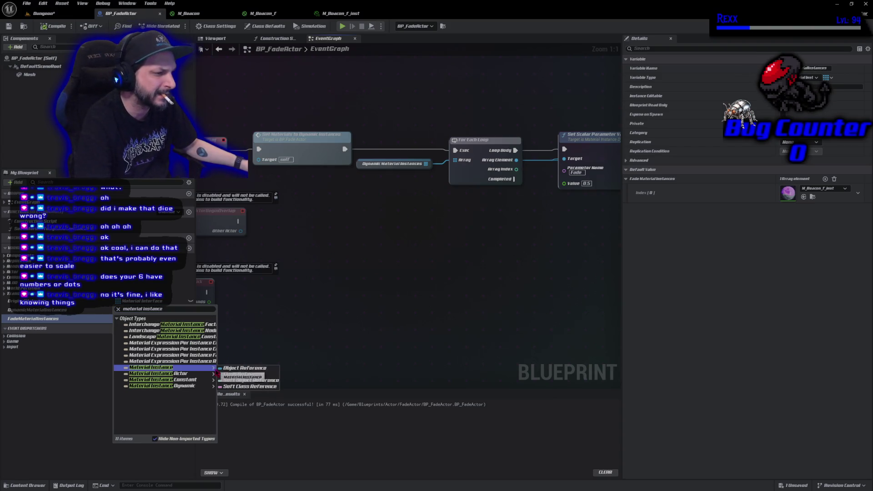
{"action": "left_click", "coordinate": [234, 368]}
{"action": "left_click", "coordinate": [449, 261]}
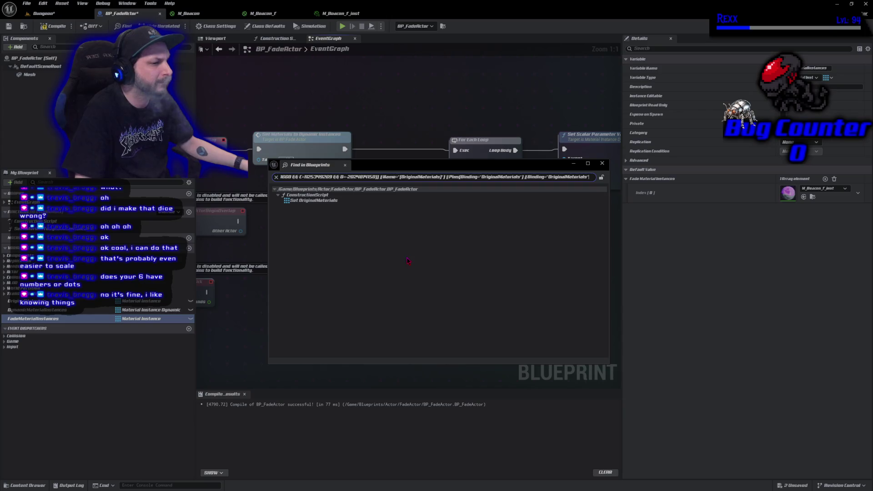
{"action": "left_click", "coordinate": [602, 163]}
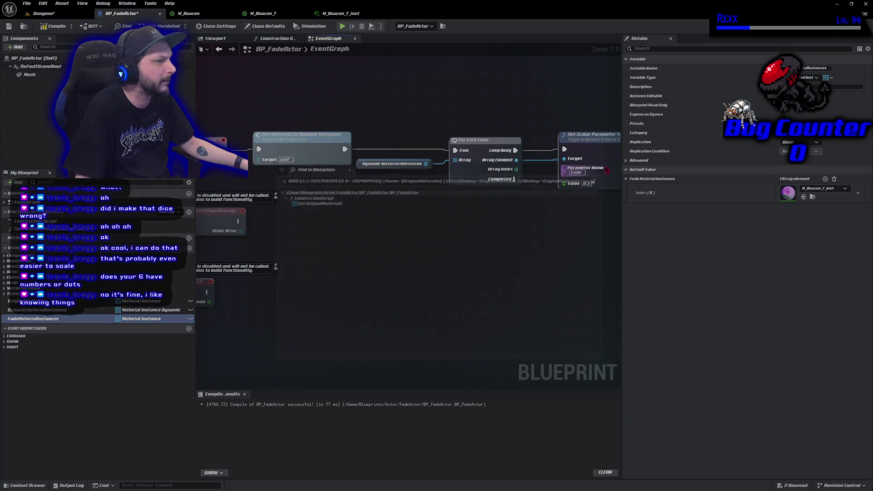
{"action": "double_click", "coordinate": [317, 159]}
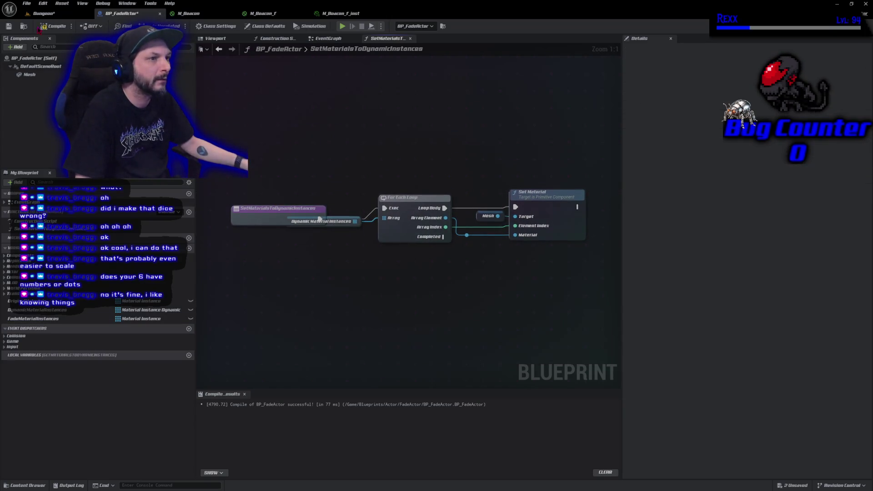
- Compile, then inspect the function graph and the Construction Script's Get Materials wiring
{"action": "key", "text": "F7"}
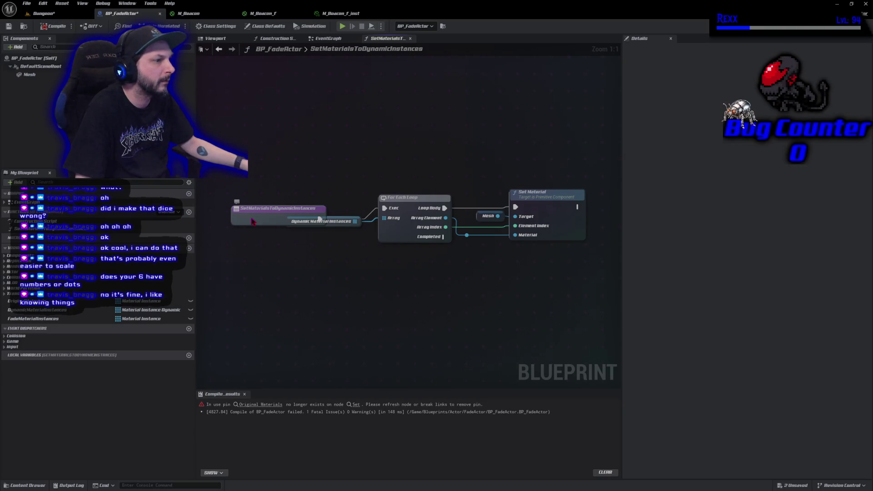
{"action": "left_click_drag", "start_coordinate": [253, 222], "coordinate": [249, 210]}
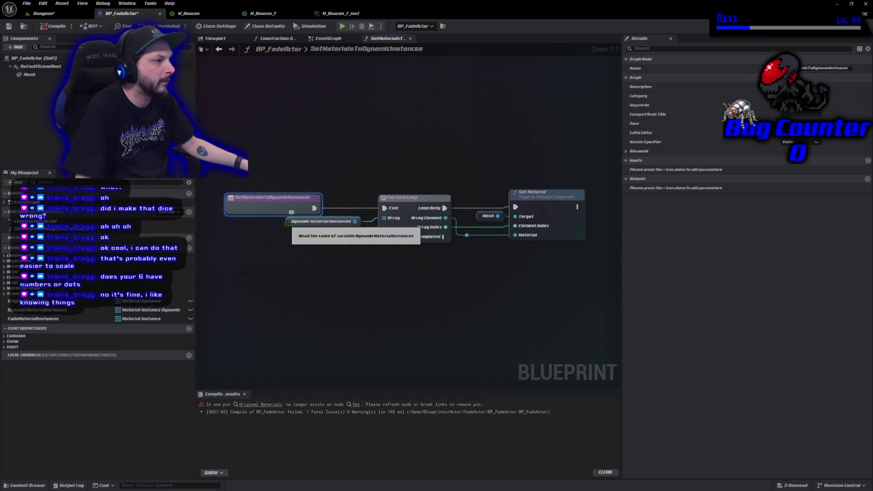
{"action": "left_click", "coordinate": [288, 225]}
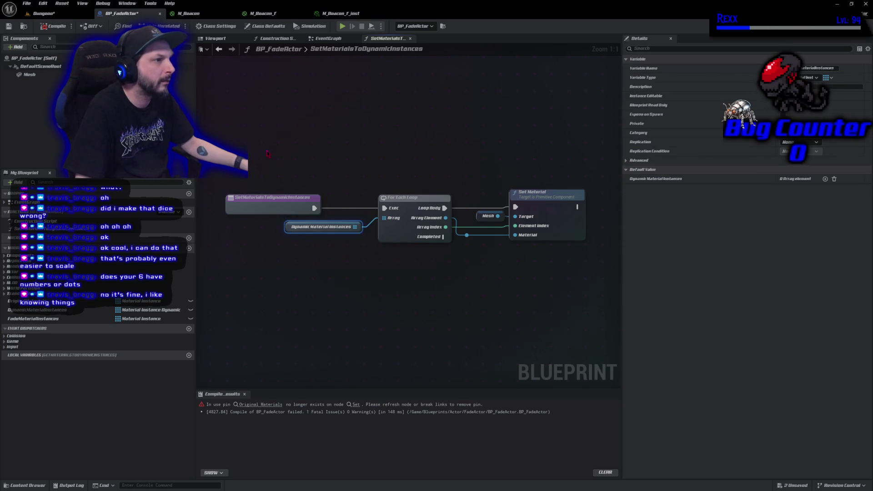
{"action": "left_click", "coordinate": [328, 39]}
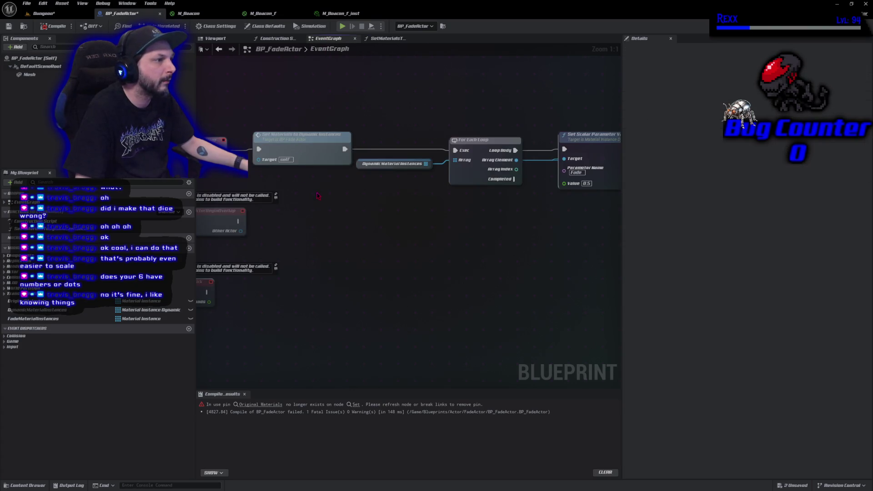
{"action": "left_click", "coordinate": [275, 38]}
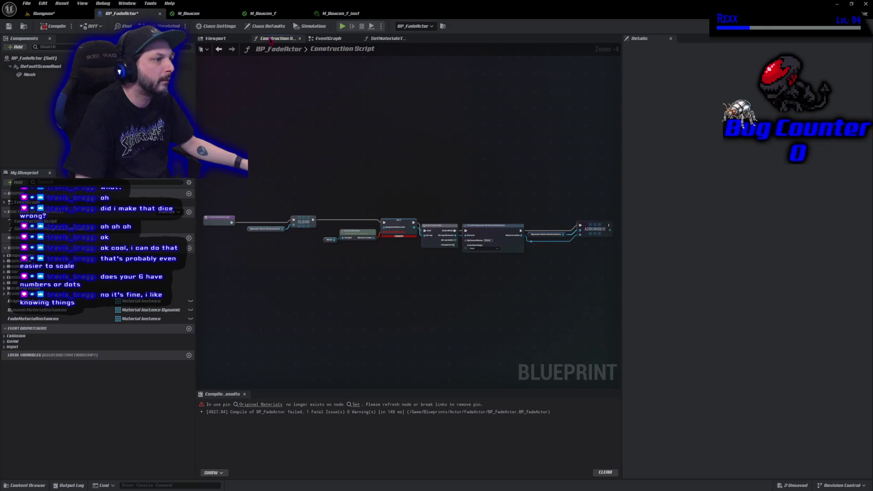
{"action": "scroll", "coordinate": [389, 262], "scroll_direction": "up", "scroll_amount": 1}
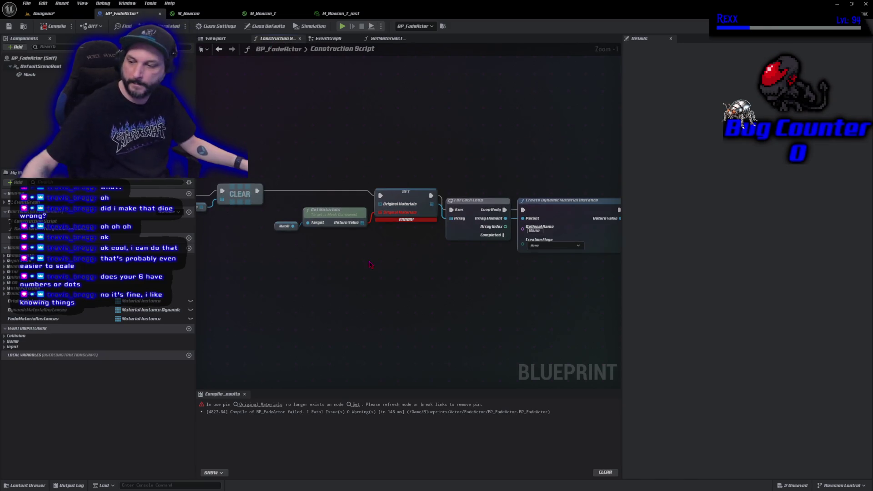
{"action": "left_click_drag", "start_coordinate": [362, 222], "coordinate": [383, 208]}
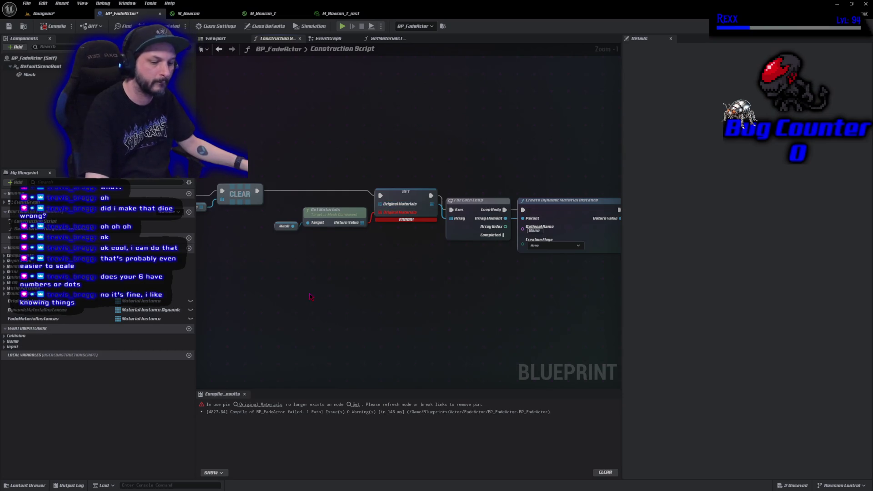
- Undo the node move and OriginalMaterials type change, recompile, and save all assets
{"action": "key", "text": "ctrl+z"}
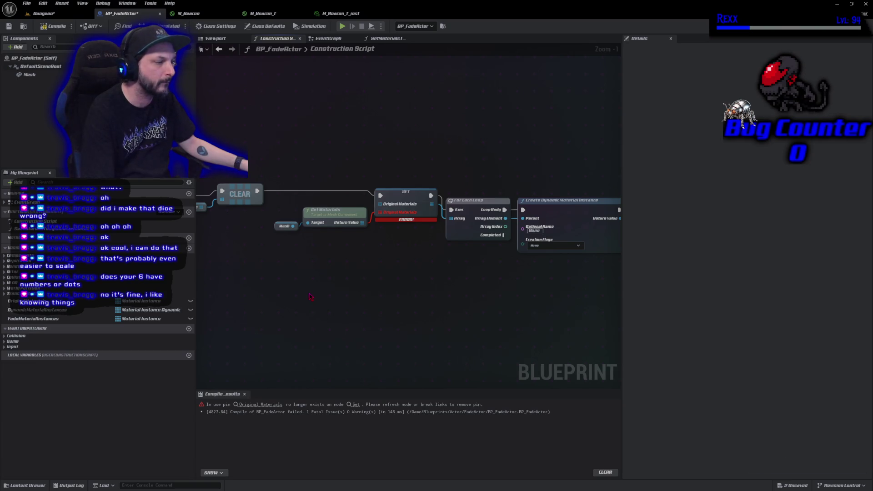
{"action": "key", "text": "ctrl+z"}
{"action": "key", "text": "F7"}
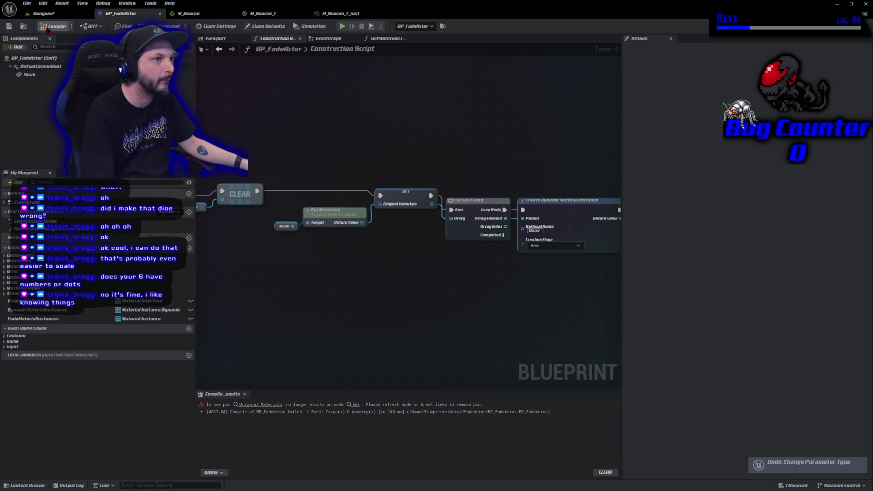
{"action": "key", "text": "ctrl+shift+s"}
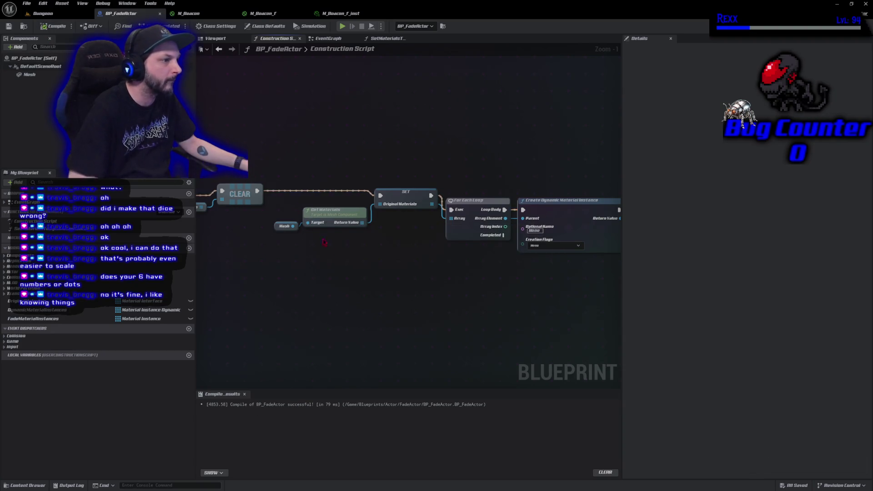
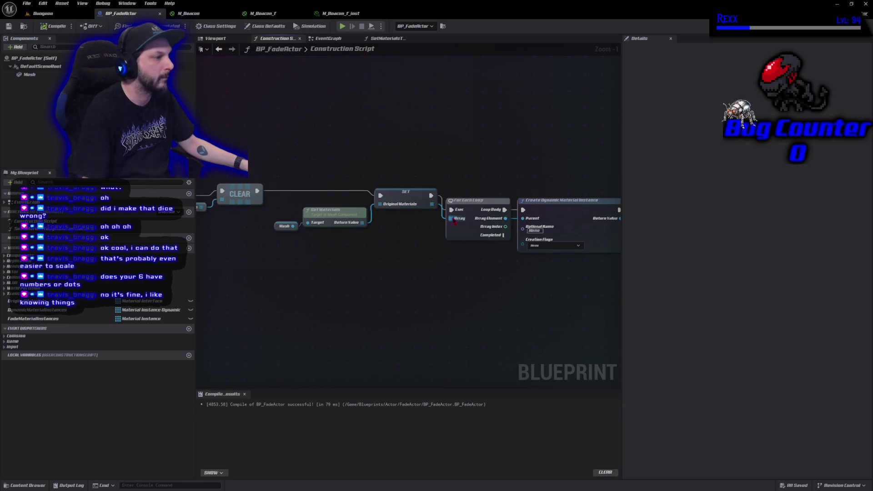
- Connect Fade Material Instances to the For Each Loop's Array pin, compile, and play the Dungeon level
{"action": "mouse_move", "coordinate": [451, 219]}
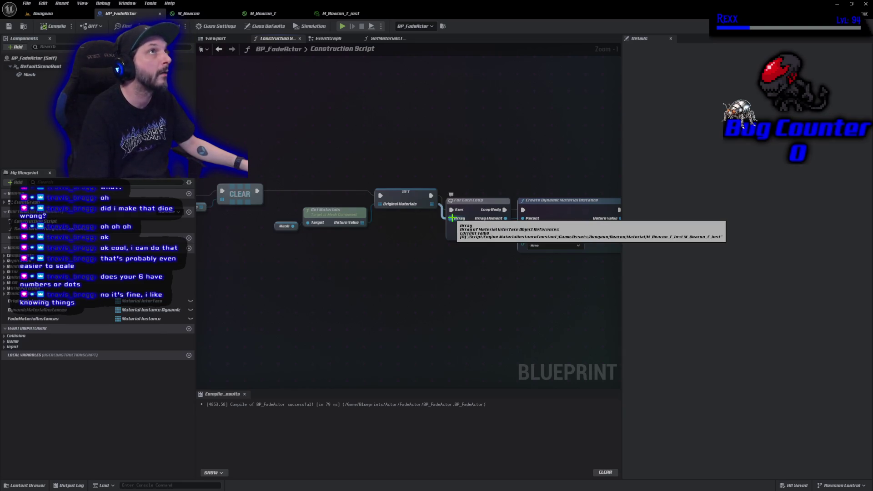
{"action": "left_click", "coordinate": [451, 218], "text": "alt"}
{"action": "mouse_move", "coordinate": [50, 319]}
{"action": "left_mouse_down"}
{"action": "mouse_move", "coordinate": [323, 304]}
{"action": "mouse_move", "coordinate": [453, 222]}
{"action": "left_mouse_up"}
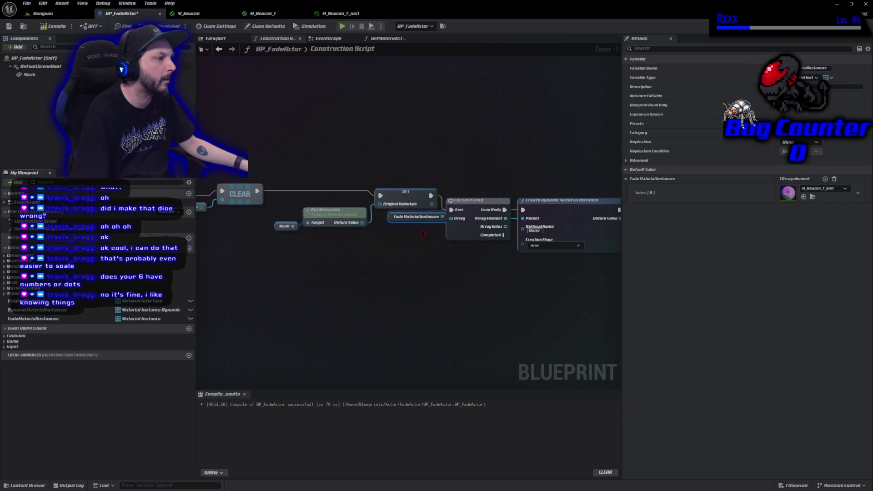
{"action": "left_click_drag", "start_coordinate": [391, 222], "coordinate": [381, 232]}
{"action": "key", "text": "ctrl+s"}
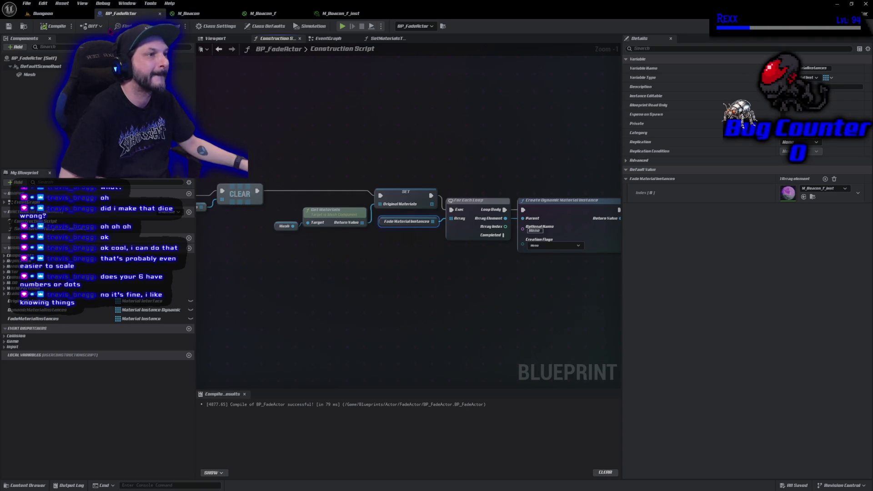
{"action": "key", "text": "alt+p"}
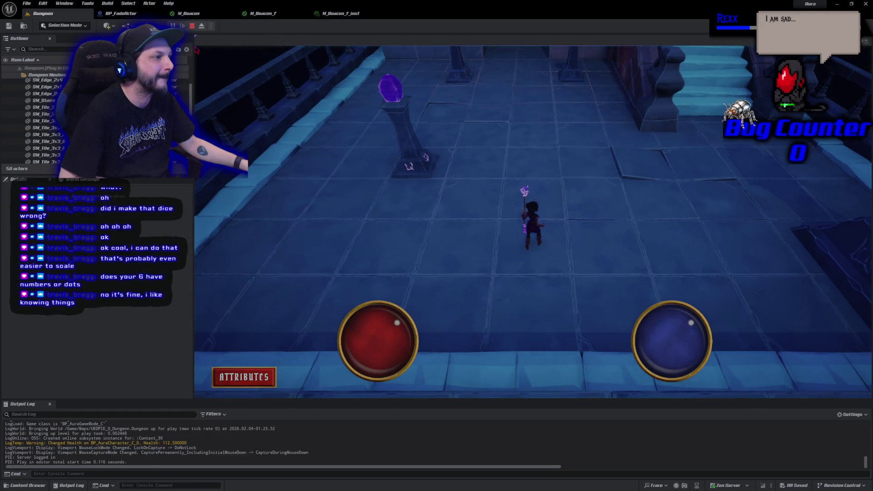
- Stop play and pan BP_FadeActor's construction script to show the CLEAR, Get Materials and Create Dynamic Material Instance nodes
{"action": "left_click", "coordinate": [192, 26]}
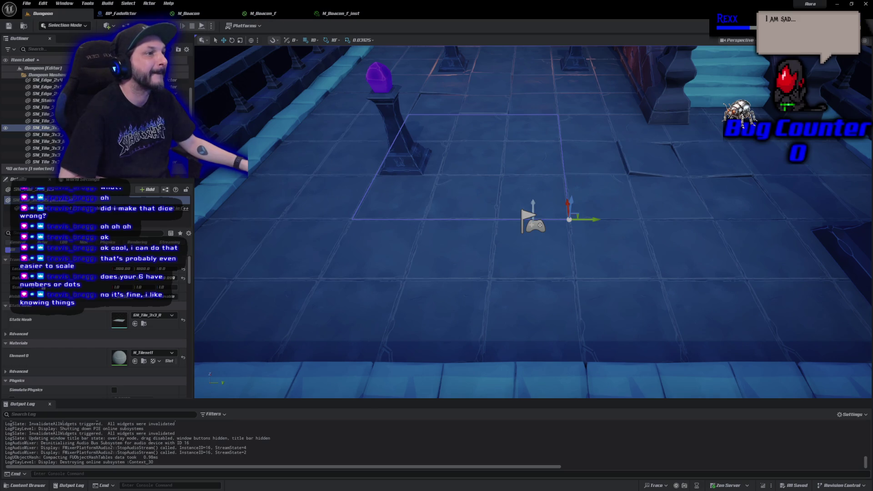
{"action": "left_click", "coordinate": [113, 13]}
{"action": "left_click_drag", "start_coordinate": [441, 272], "coordinate": [331, 265]}
{"action": "left_click_drag", "start_coordinate": [442, 272], "coordinate": [623, 261]}
{"action": "left_click_drag", "start_coordinate": [411, 269], "coordinate": [255, 260]}
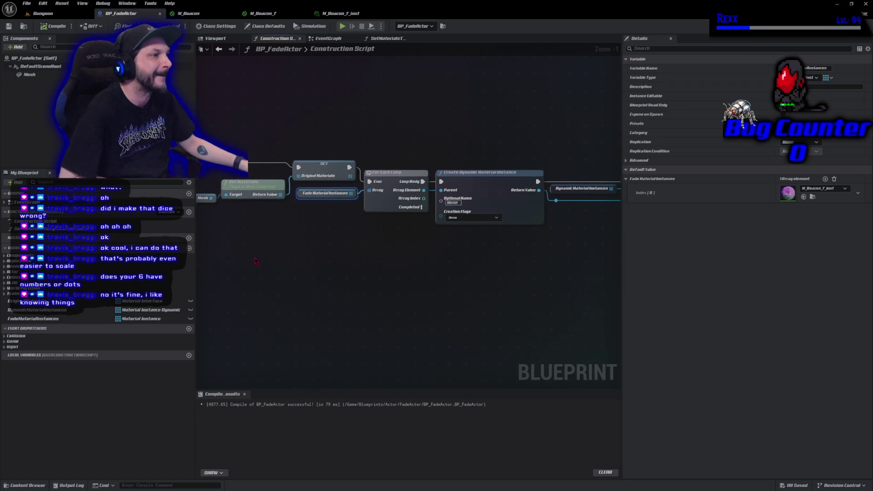
- In the Event Graph's Class Defaults, turn off Start with Tick Enabled
{"action": "left_click", "coordinate": [325, 38]}
{"action": "left_click_drag", "start_coordinate": [466, 296], "coordinate": [224, 297]}
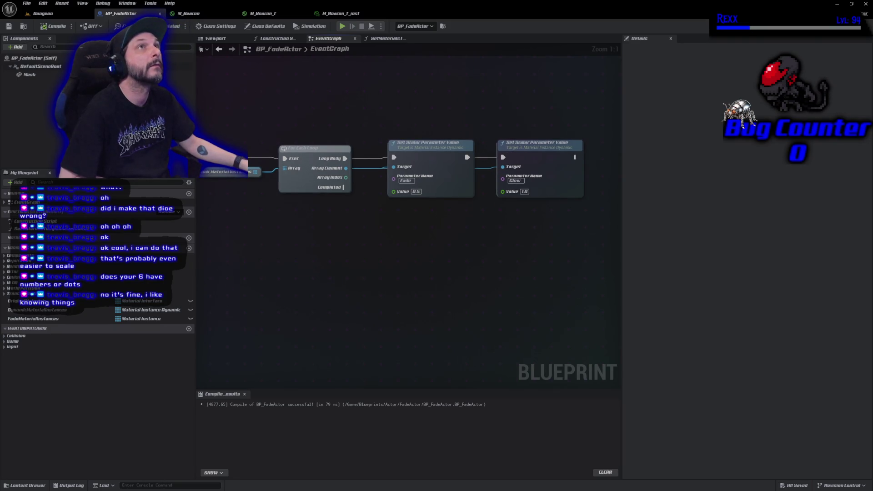
{"action": "left_click", "coordinate": [46, 61]}
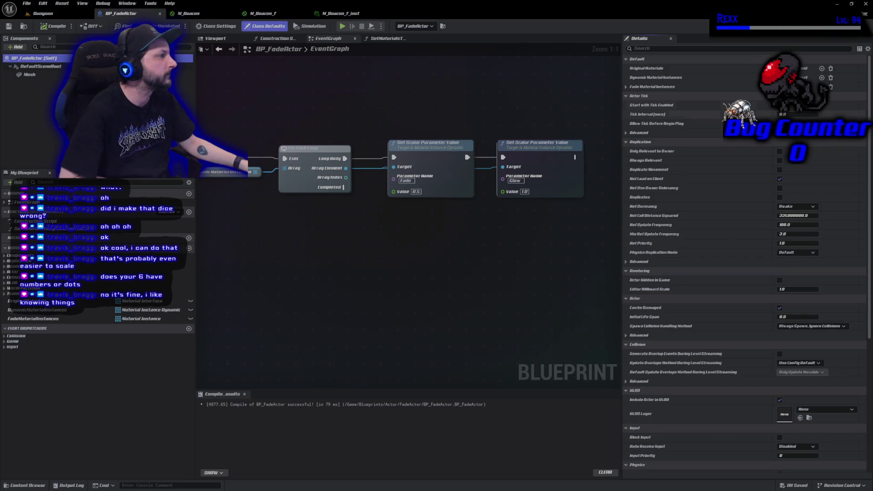
{"action": "left_click", "coordinate": [780, 105]}
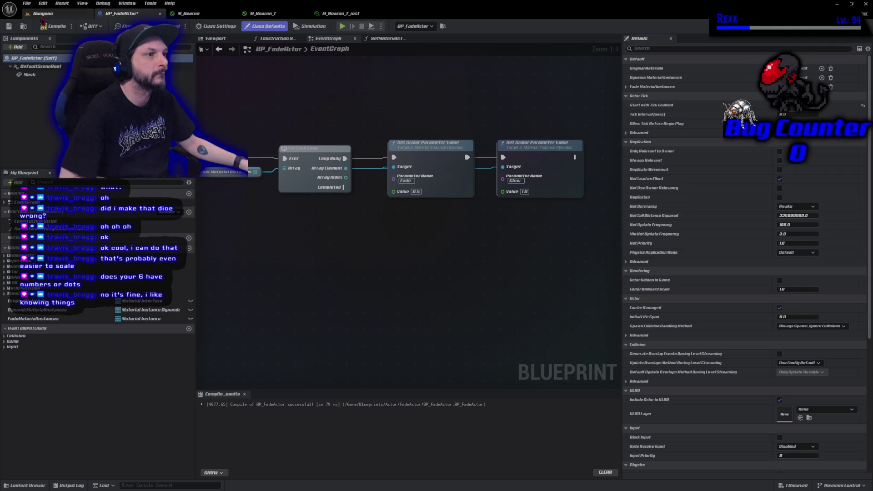
- Compile, Save All, and delete the ActorBeginOverlap and Tick event nodes
{"action": "left_click", "coordinate": [53, 26]}
{"action": "left_click", "coordinate": [26, 3]}
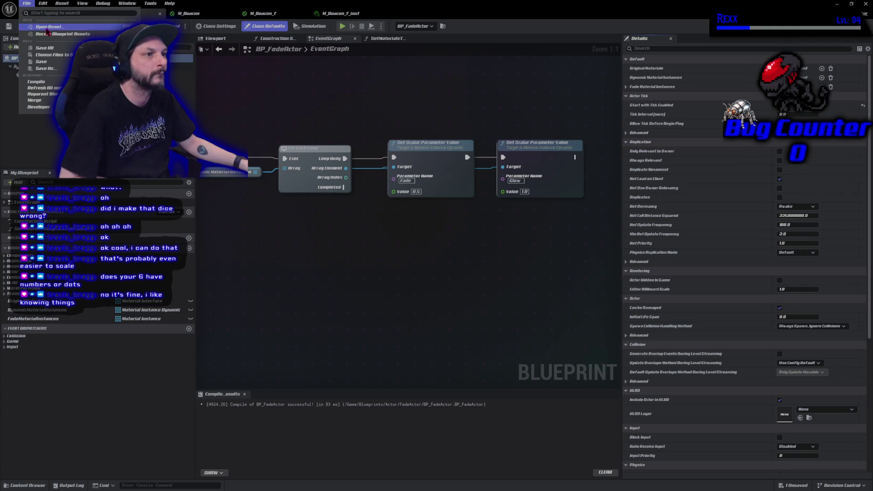
{"action": "left_click", "coordinate": [51, 47]}
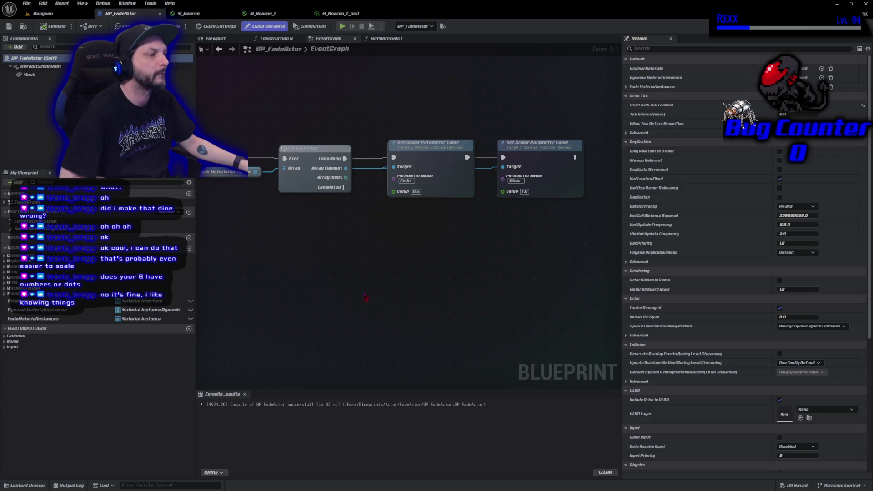
{"action": "left_click_drag", "start_coordinate": [429, 267], "coordinate": [291, 141]}
{"action": "key", "text": "Delete"}
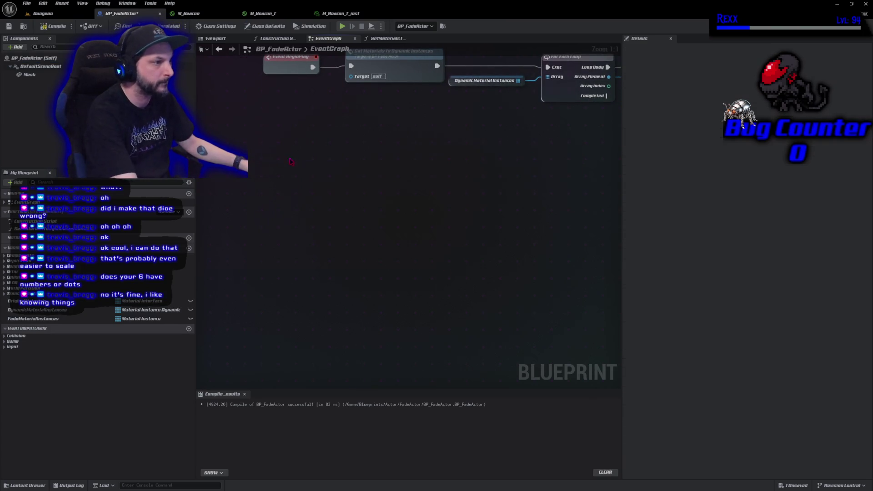
- Add a Timeline node to the Event Graph
{"action": "right_click", "coordinate": [291, 166]}
{"action": "type", "text": "add timelin"}
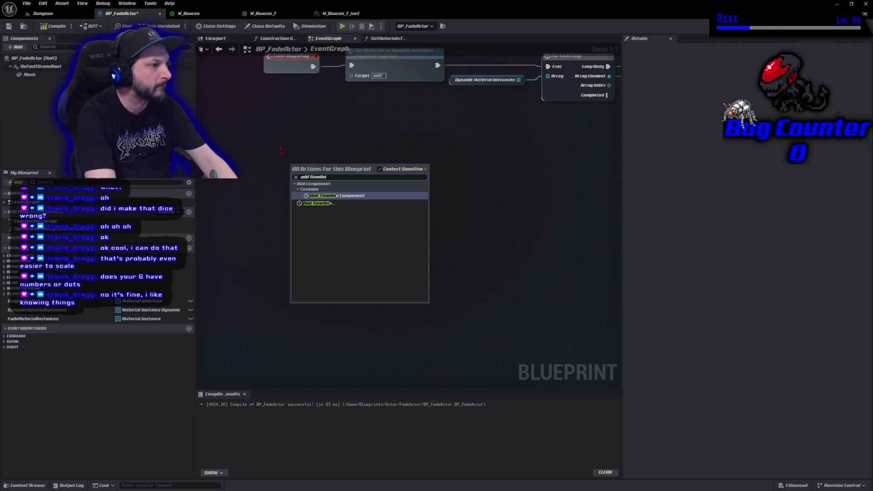
{"action": "key", "text": "Down"}
{"action": "key", "text": "Return"}
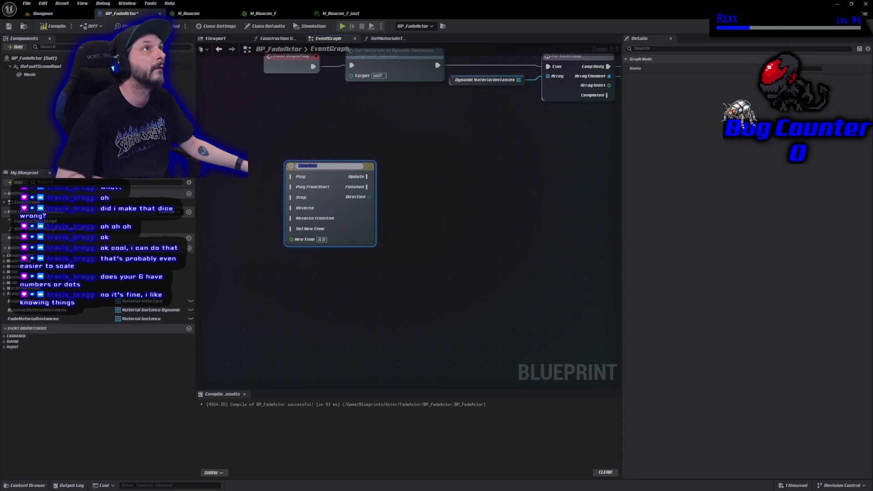
- Rename the timeline to Fade Timeline and open it in the timeline editor
{"action": "left_click", "coordinate": [321, 165]}
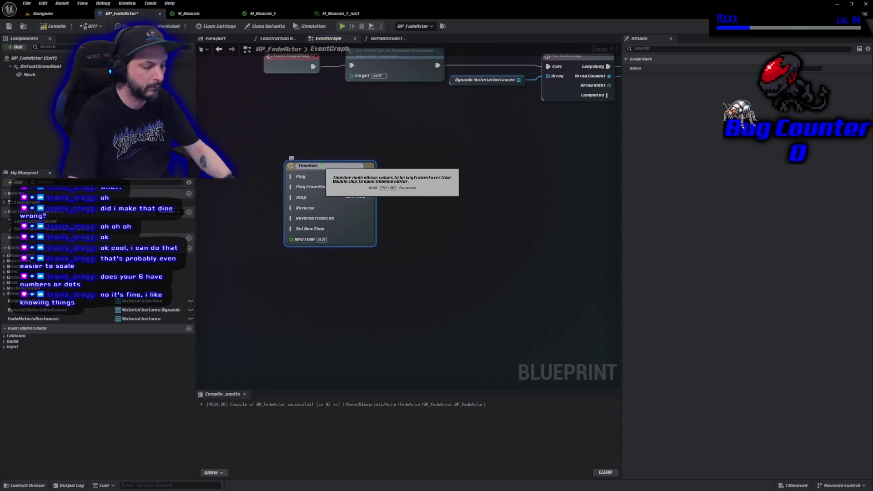
{"action": "key", "text": "Home"}
{"action": "type", "text": "Fade"}
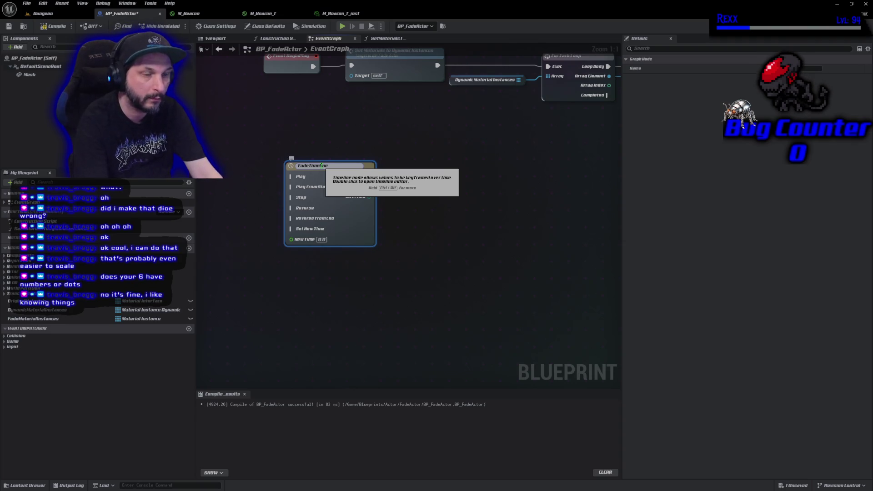
{"action": "key", "text": "Return"}
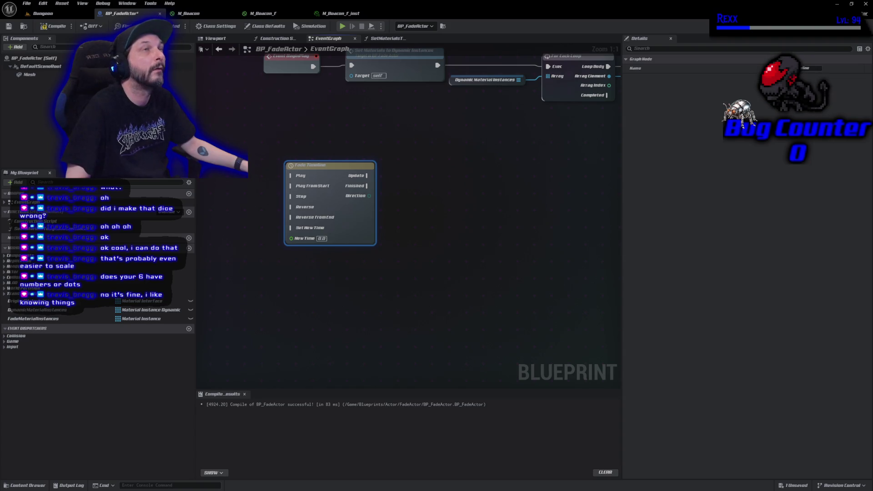
{"action": "double_click", "coordinate": [327, 165]}
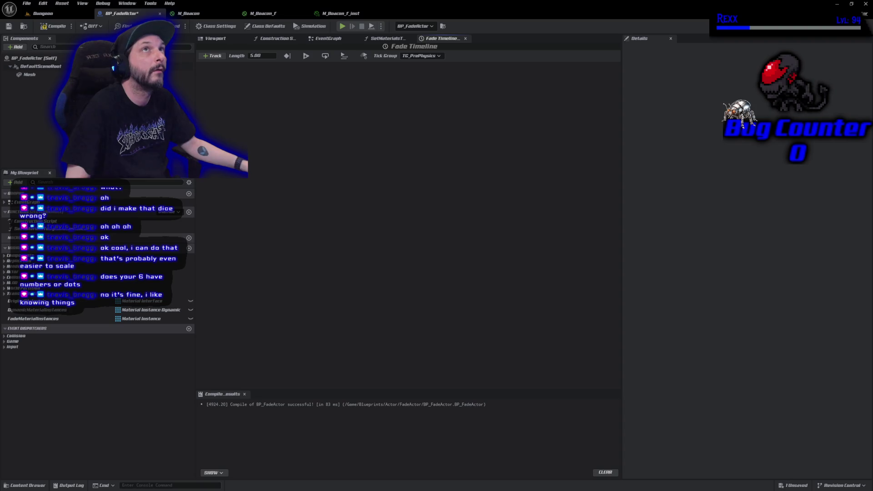
- Add a float track named Fade with two keys on its curve
{"action": "left_click", "coordinate": [213, 55]}
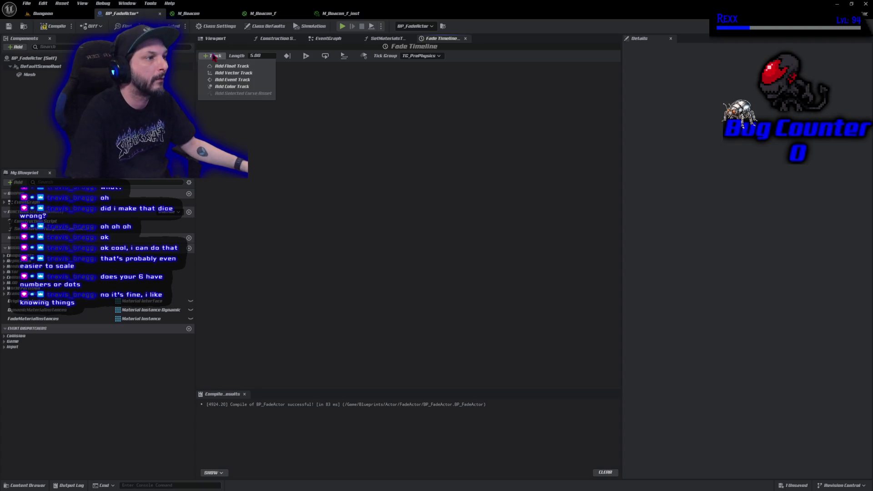
{"action": "left_click", "coordinate": [216, 63]}
{"action": "type", "text": "Fade"}
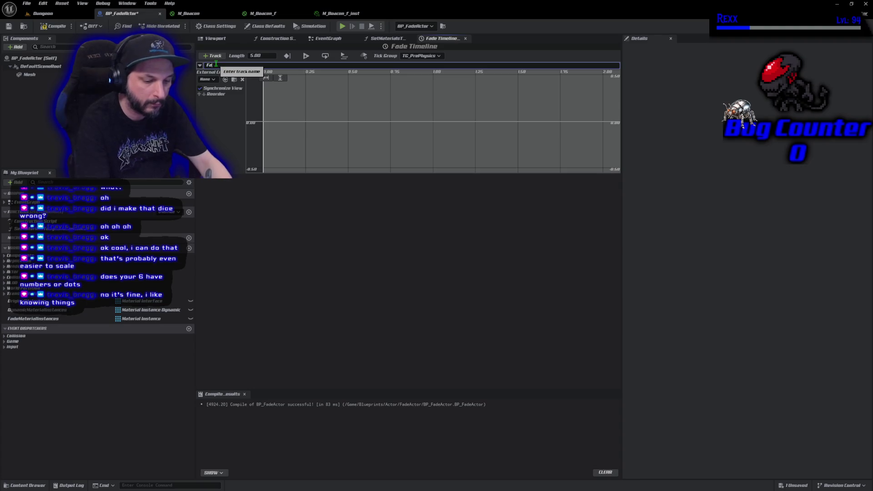
{"action": "key", "text": "Return"}
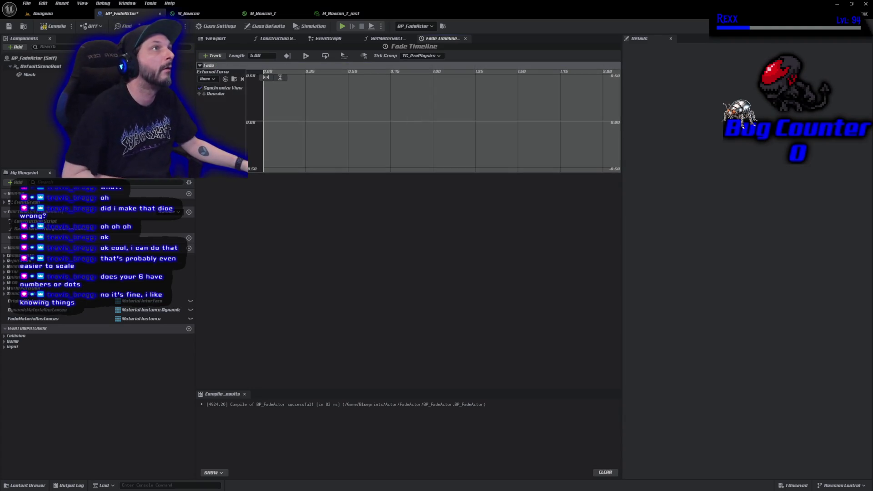
{"action": "right_click", "coordinate": [286, 120]}
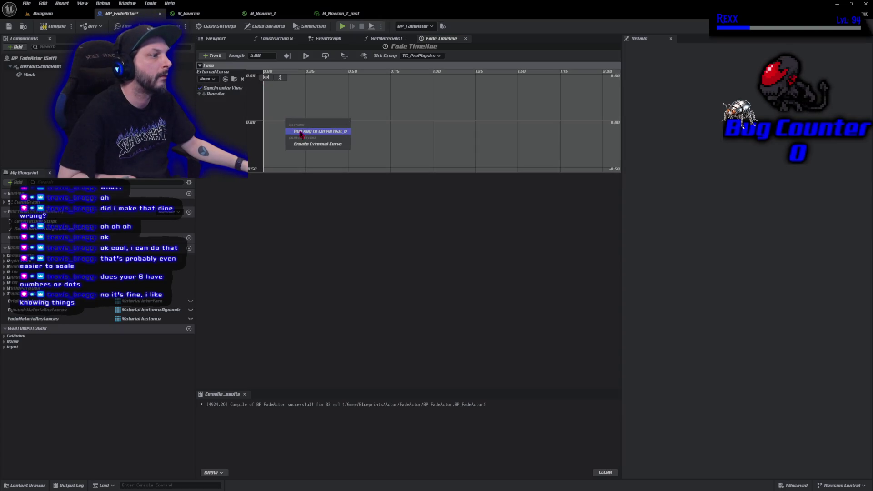
{"action": "left_click", "coordinate": [293, 131]}
{"action": "right_click", "coordinate": [326, 122]}
{"action": "left_click", "coordinate": [341, 134]}
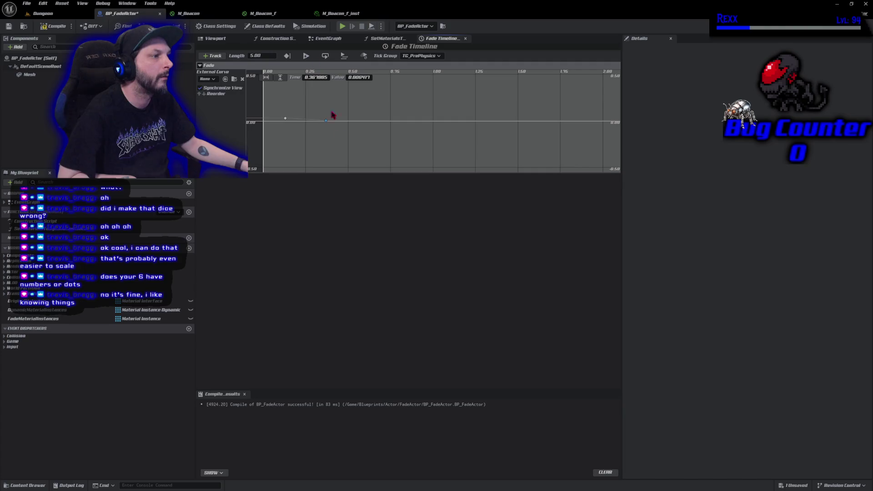
- Set the first key to time 0, value 1, and the timeline length to 1.00
{"action": "left_click", "coordinate": [285, 118]}
{"action": "left_click", "coordinate": [313, 78]}
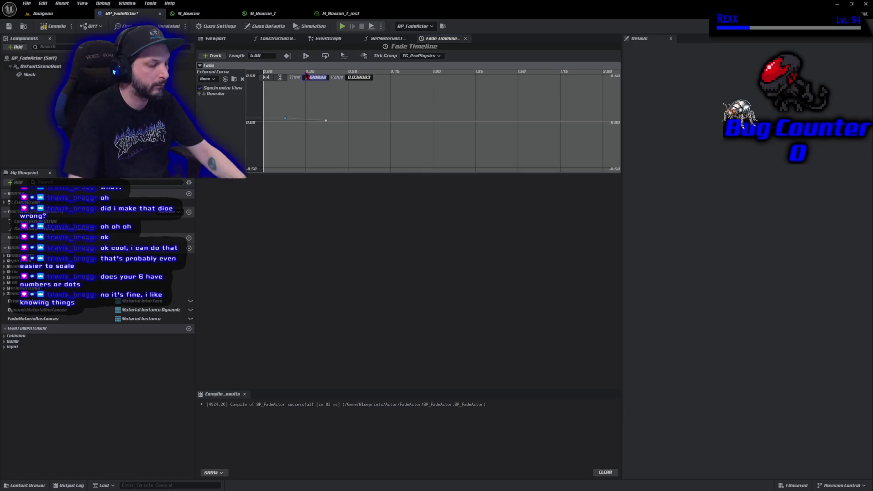
{"action": "type", "text": "0"}
{"action": "key", "text": "Tab"}
{"action": "type", "text": "0"}
{"action": "key", "text": "Return"}
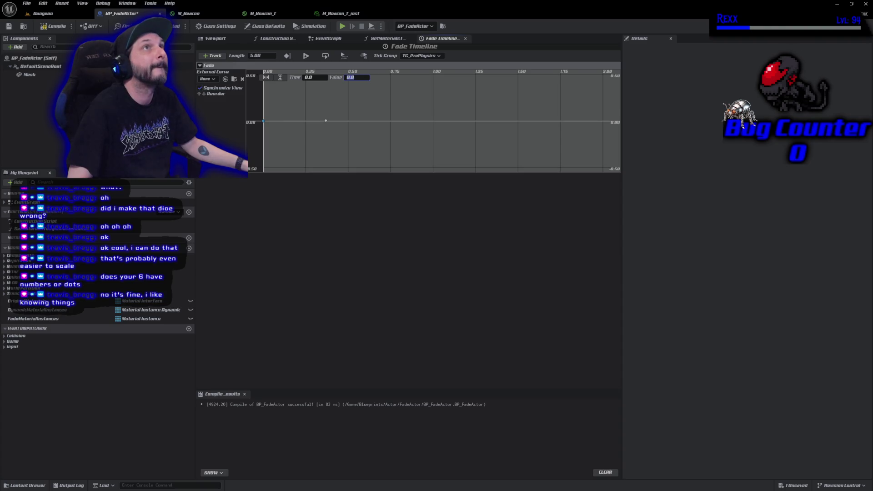
{"action": "left_click", "coordinate": [268, 56]}
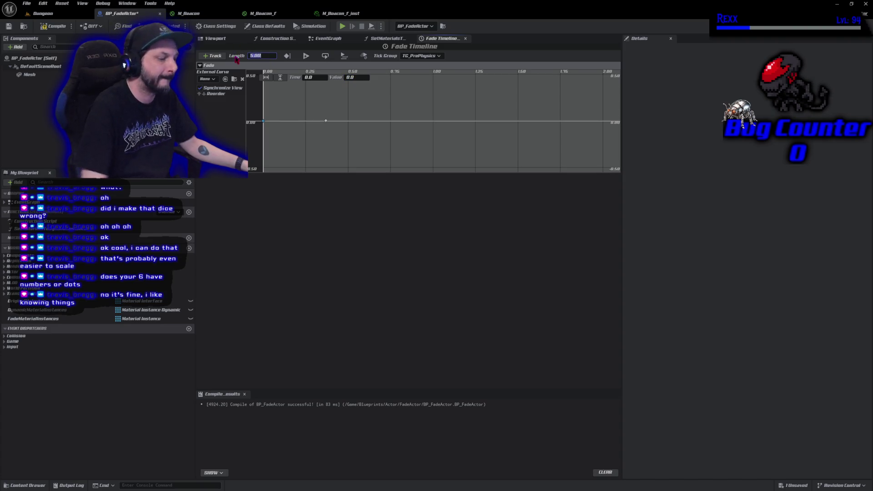
{"action": "type", "text": "1"}
{"action": "key", "text": "Return"}
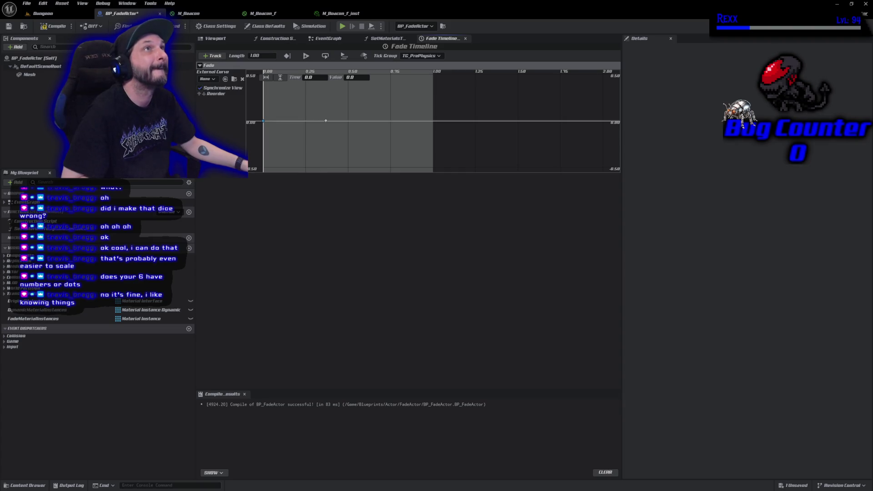
{"action": "left_click", "coordinate": [362, 77]}
{"action": "type", "text": "1"}
{"action": "key", "text": "Return"}
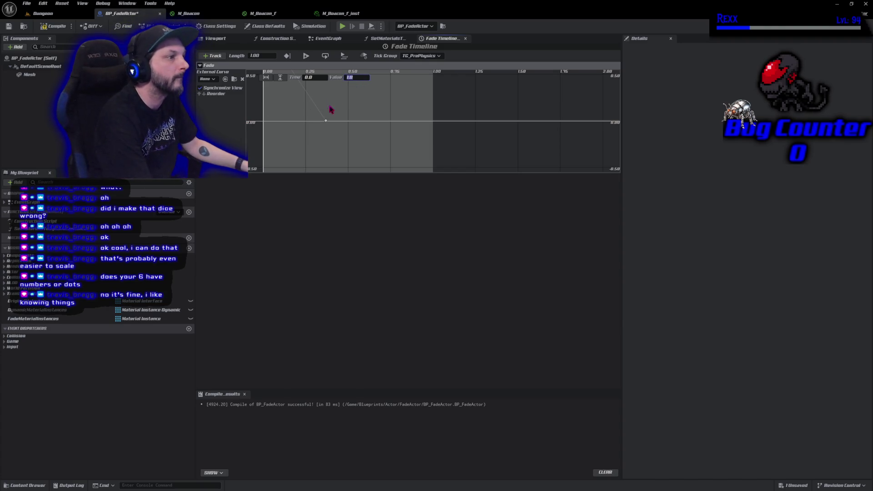
- Set the second key to time 1, value 0, then compile and save the blueprint
{"action": "left_click", "coordinate": [326, 121]}
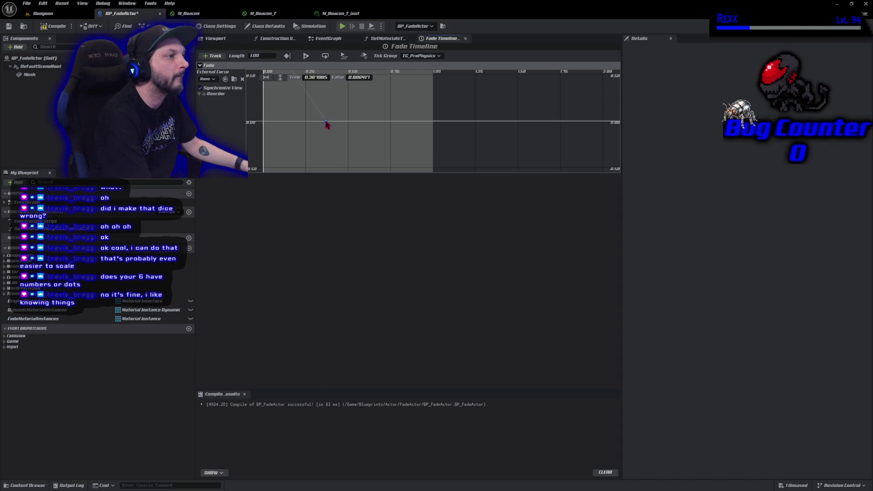
{"action": "left_click", "coordinate": [316, 77]}
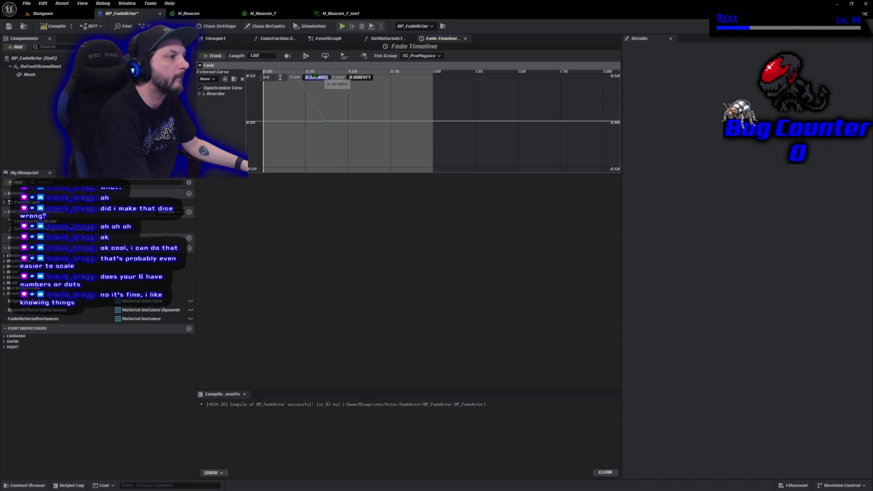
{"action": "type", "text": "1"}
{"action": "left_click", "coordinate": [352, 78]}
{"action": "type", "text": "0"}
{"action": "key", "text": "Return"}
{"action": "left_click", "coordinate": [54, 26]}
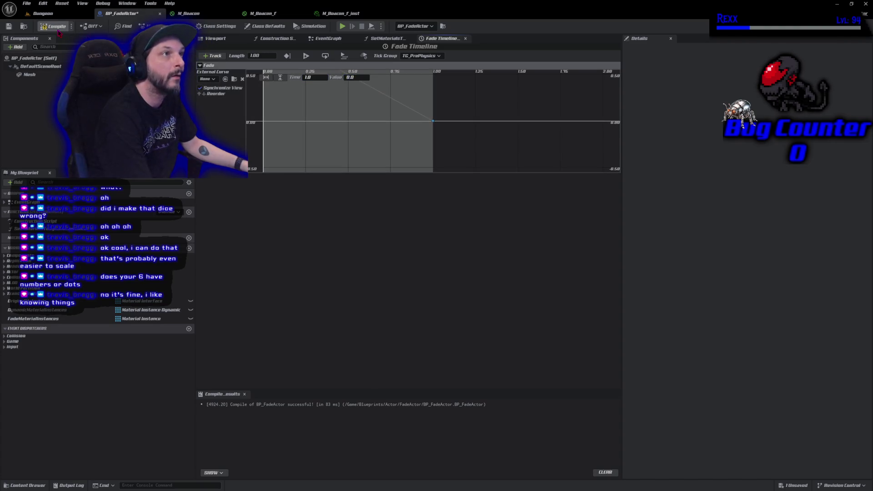
{"action": "left_click", "coordinate": [8, 26]}
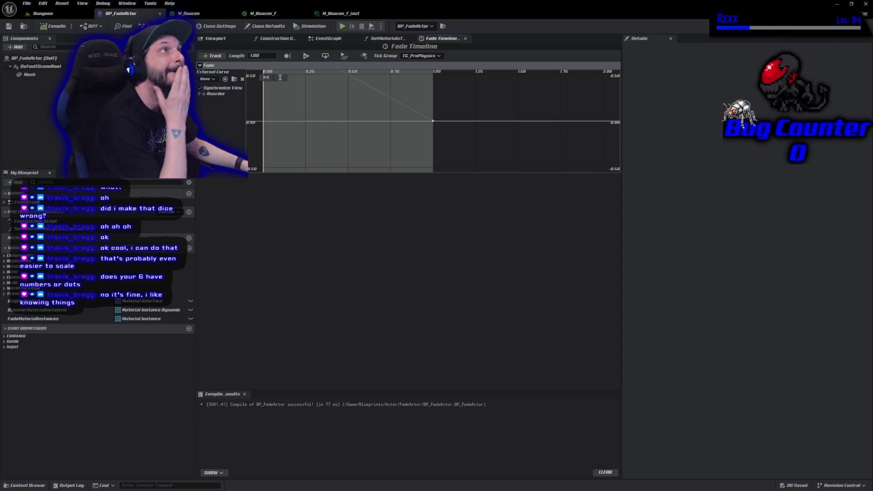
- Give all Fade curve keys Auto interpolation and Save All
{"action": "scroll", "coordinate": [335, 146], "scroll_direction": "down", "scroll_amount": 3}
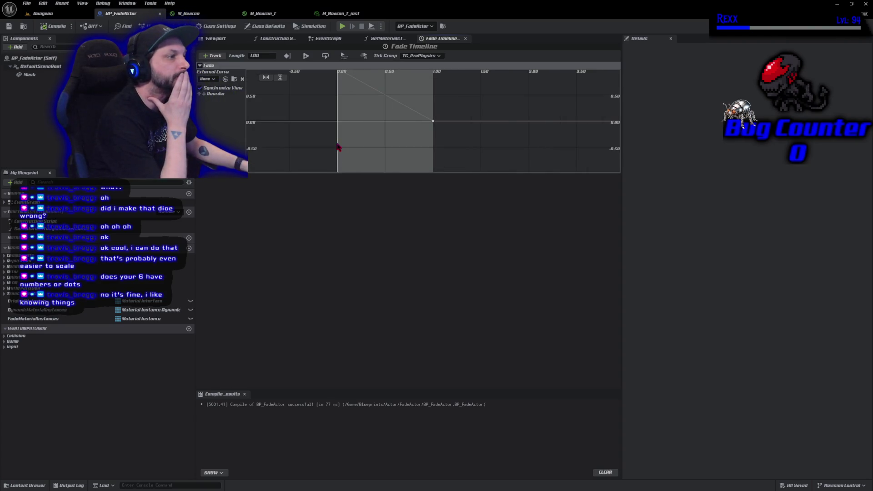
{"action": "left_click_drag", "start_coordinate": [290, 90], "coordinate": [438, 174]}
{"action": "right_click", "coordinate": [405, 153]}
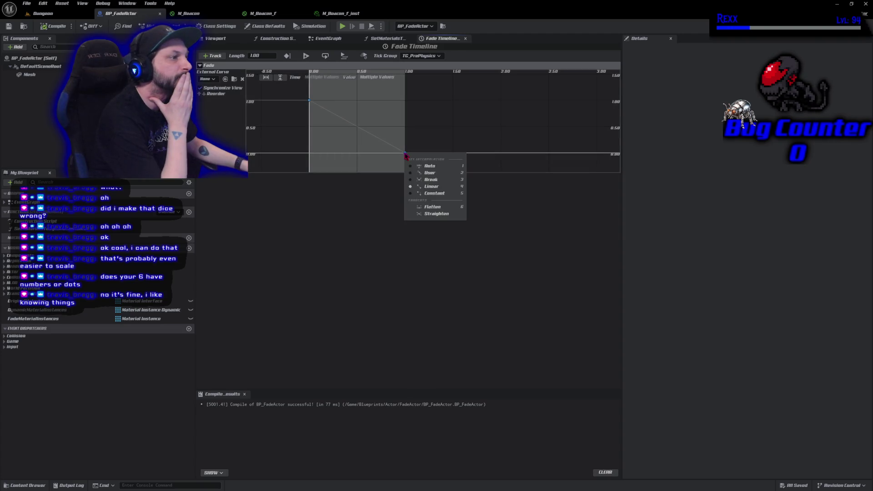
{"action": "left_click", "coordinate": [425, 173]}
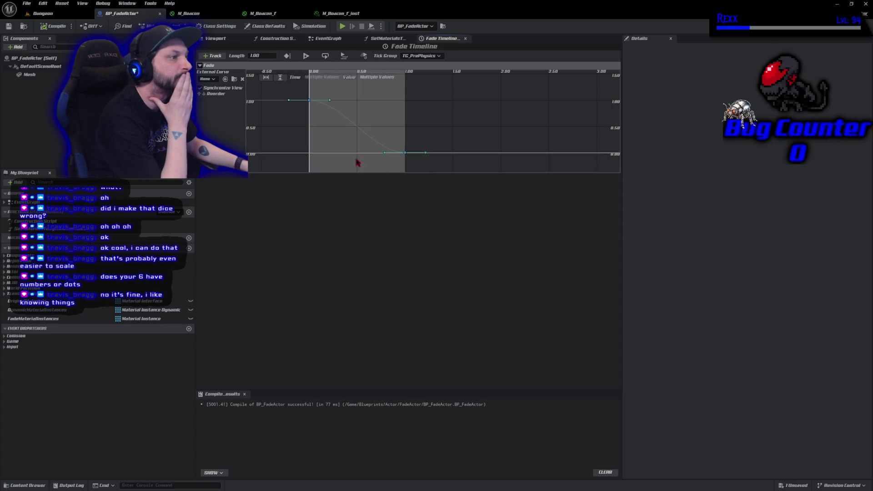
{"action": "left_click", "coordinate": [29, 3]}
{"action": "left_click", "coordinate": [53, 48]}
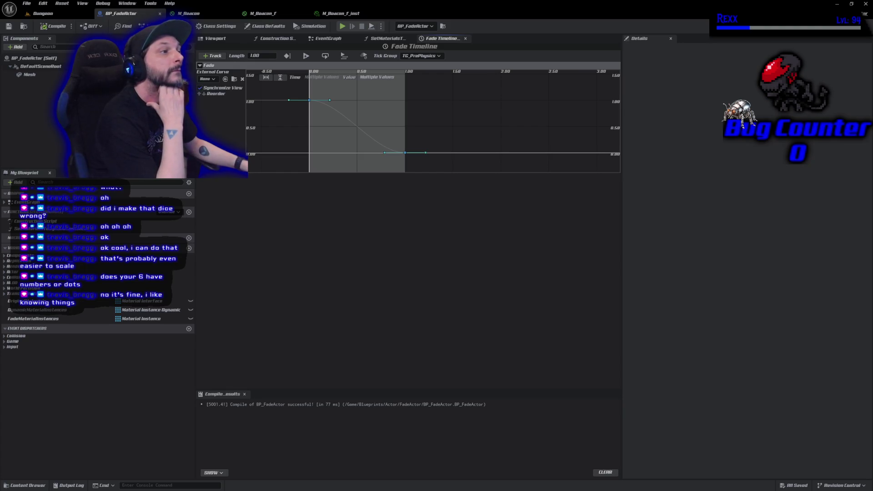
- Back in the Event Graph, move Event BeginPlay further left
{"action": "left_click", "coordinate": [328, 38]}
{"action": "mouse_move", "coordinate": [341, 176]}
{"action": "left_mouse_down"}
{"action": "mouse_move", "coordinate": [389, 195]}
{"action": "mouse_move", "coordinate": [354, 208]}
{"action": "left_mouse_up"}
{"action": "mouse_move", "coordinate": [306, 123]}
{"action": "left_mouse_down"}
{"action": "mouse_move", "coordinate": [213, 122]}
{"action": "mouse_move", "coordinate": [257, 123]}
{"action": "left_mouse_up"}
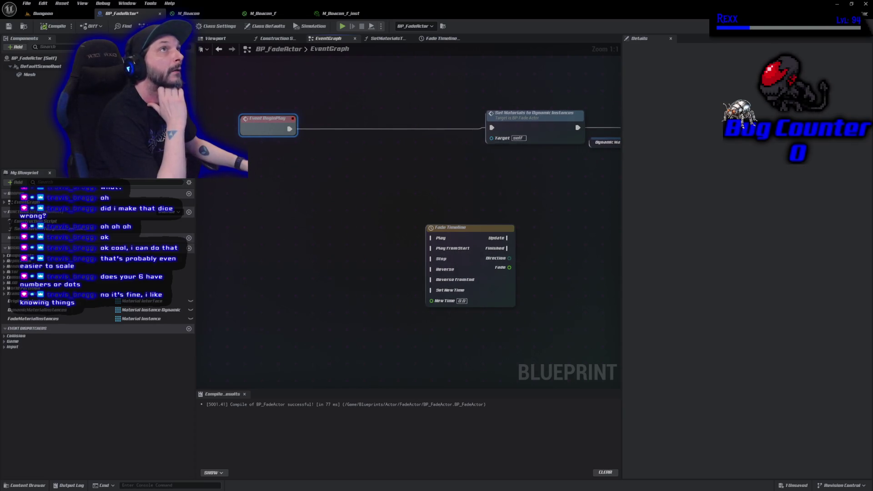
- Wire BeginPlay into the Fade Timeline's Play From Start, then compile and save
{"action": "mouse_move", "coordinate": [289, 128]}
{"action": "left_mouse_down"}
{"action": "mouse_move", "coordinate": [428, 233]}
{"action": "mouse_move", "coordinate": [432, 248]}
{"action": "mouse_move", "coordinate": [357, 129]}
{"action": "left_mouse_up"}
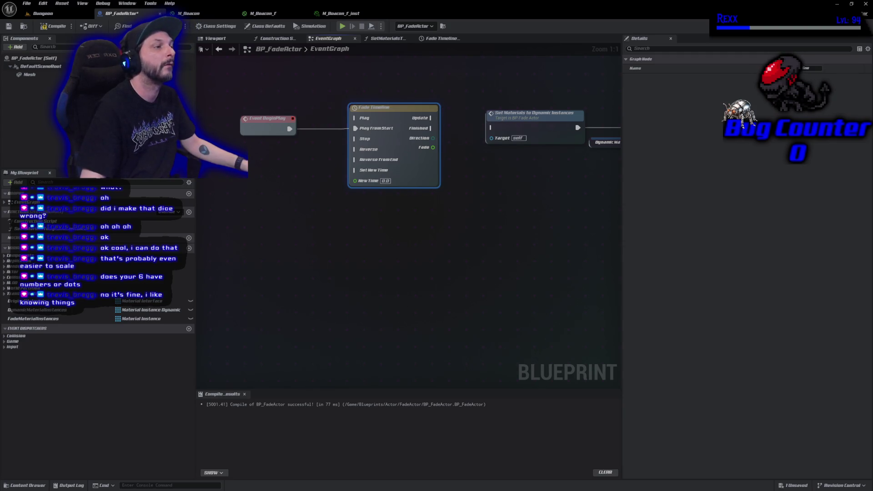
{"action": "double_click", "coordinate": [388, 117]}
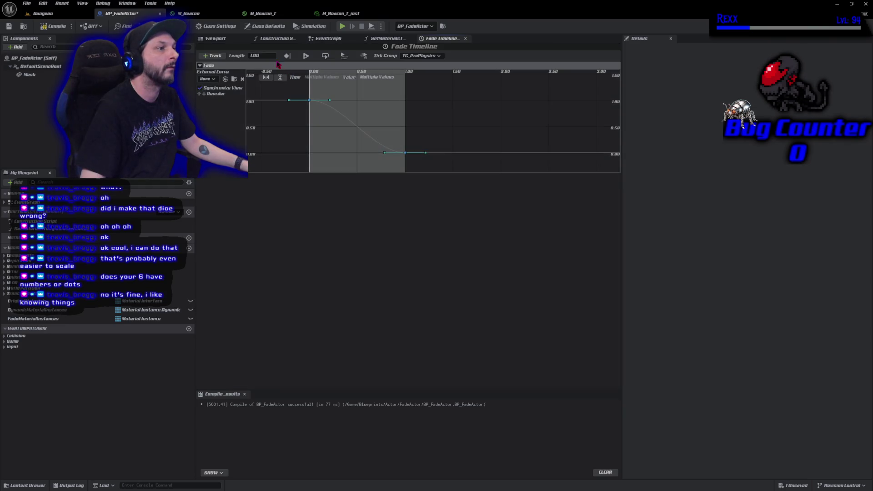
{"action": "key", "text": "F7"}
{"action": "key", "text": "ctrl+s"}
{"action": "left_click", "coordinate": [325, 40]}
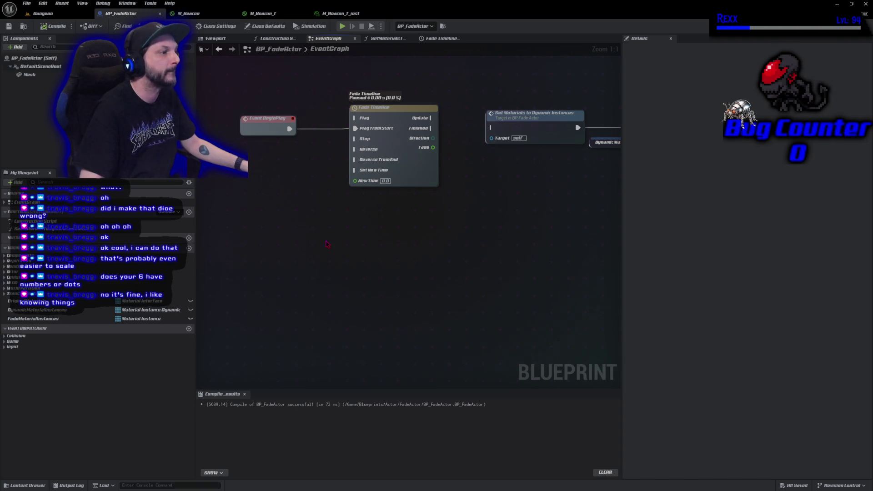
- Break that link, move Fade Timeline lower, and wire BeginPlay into Set Materials to Dynamic Instances
{"action": "left_click", "coordinate": [370, 131], "text": "alt"}
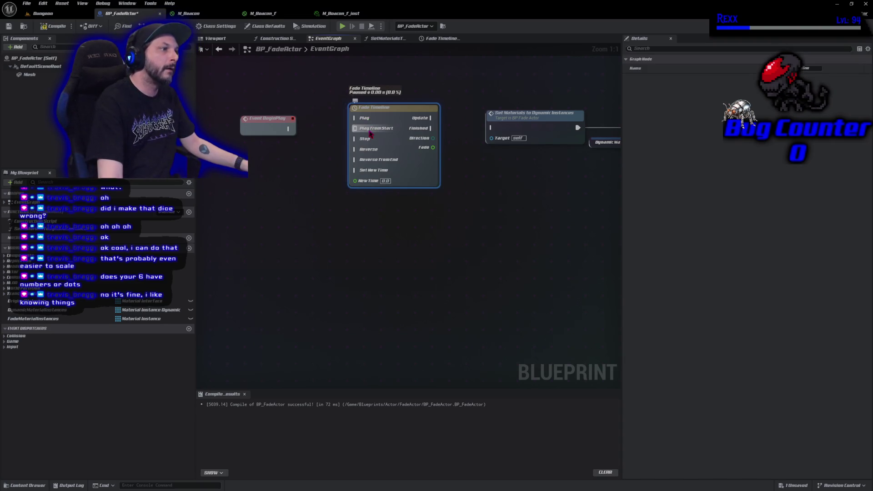
{"action": "left_click_drag", "start_coordinate": [370, 132], "coordinate": [391, 243]}
{"action": "mouse_move", "coordinate": [502, 180]}
{"action": "left_mouse_down"}
{"action": "mouse_move", "coordinate": [415, 197]}
{"action": "mouse_move", "coordinate": [476, 211]}
{"action": "left_mouse_up"}
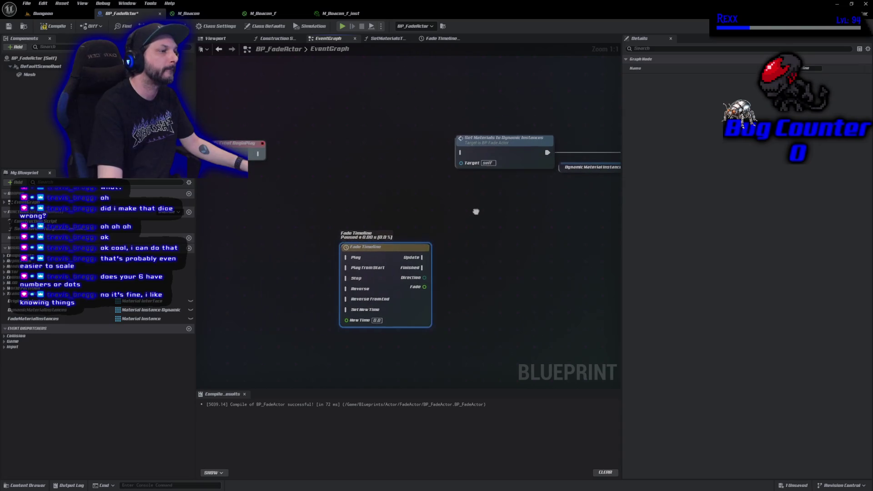
{"action": "left_click_drag", "start_coordinate": [516, 181], "coordinate": [489, 176]}
{"action": "left_click_drag", "start_coordinate": [478, 144], "coordinate": [307, 145]}
{"action": "left_click_drag", "start_coordinate": [233, 148], "coordinate": [260, 148]}
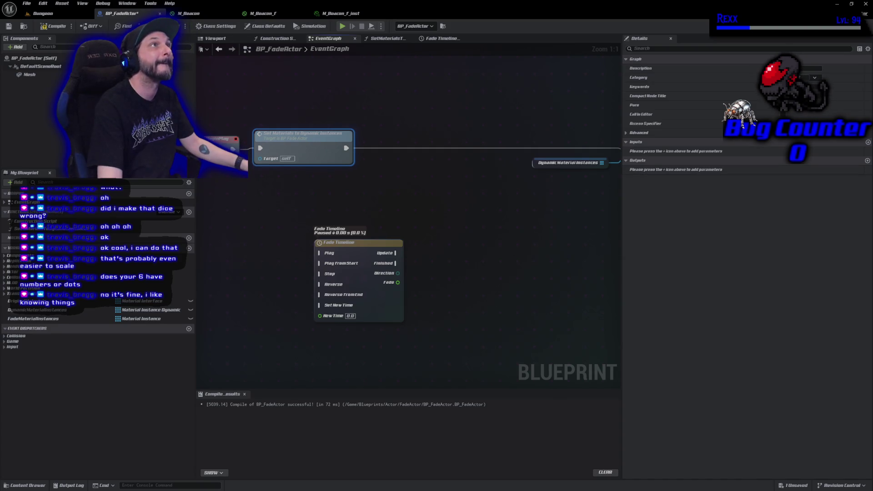
- Place Fade Timeline beside Set Materials and wire its Update into the For Each Loop
{"action": "mouse_move", "coordinate": [353, 254]}
{"action": "left_mouse_down"}
{"action": "mouse_move", "coordinate": [423, 134]}
{"action": "mouse_move", "coordinate": [423, 145]}
{"action": "mouse_move", "coordinate": [423, 135]}
{"action": "mouse_move", "coordinate": [364, 150]}
{"action": "mouse_move", "coordinate": [374, 149]}
{"action": "left_mouse_up"}
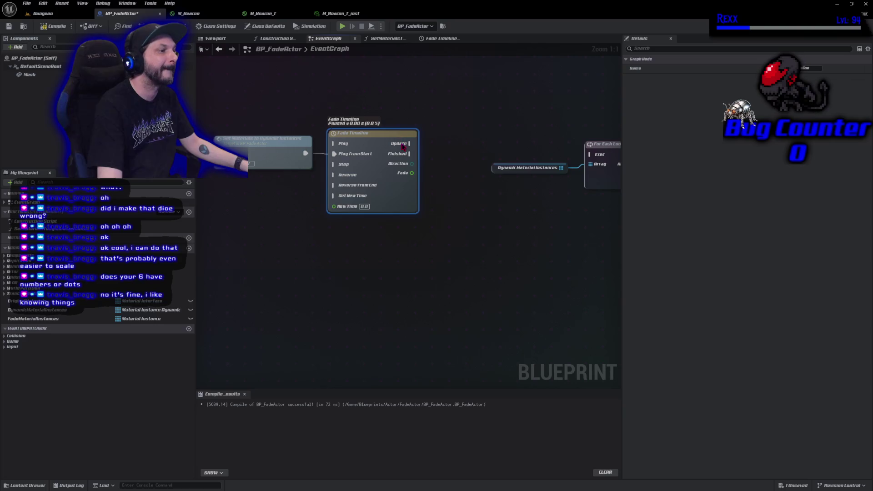
{"action": "mouse_move", "coordinate": [410, 143]}
{"action": "left_mouse_down"}
{"action": "mouse_move", "coordinate": [518, 160]}
{"action": "mouse_move", "coordinate": [587, 155]}
{"action": "left_mouse_up"}
{"action": "left_click_drag", "start_coordinate": [534, 128], "coordinate": [591, 193]}
{"action": "mouse_move", "coordinate": [601, 145]}
{"action": "left_mouse_down"}
{"action": "mouse_move", "coordinate": [531, 134]}
{"action": "mouse_move", "coordinate": [538, 142]}
{"action": "left_mouse_up"}
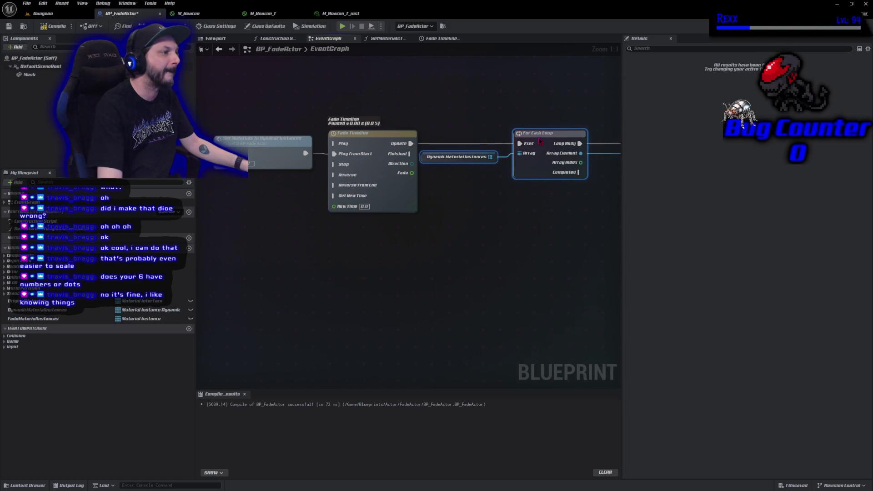
- Wire the Fade track output into Set Scalar Parameter Value's Value and paste a copy of that node
{"action": "left_click_drag", "start_coordinate": [411, 238], "coordinate": [279, 238]}
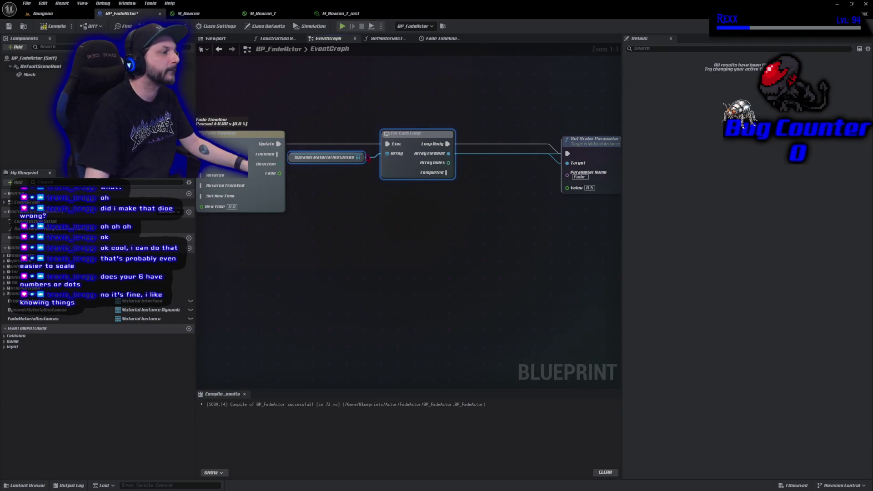
{"action": "mouse_move", "coordinate": [280, 173]}
{"action": "left_mouse_down"}
{"action": "mouse_move", "coordinate": [456, 217]}
{"action": "mouse_move", "coordinate": [568, 192]}
{"action": "left_mouse_up"}
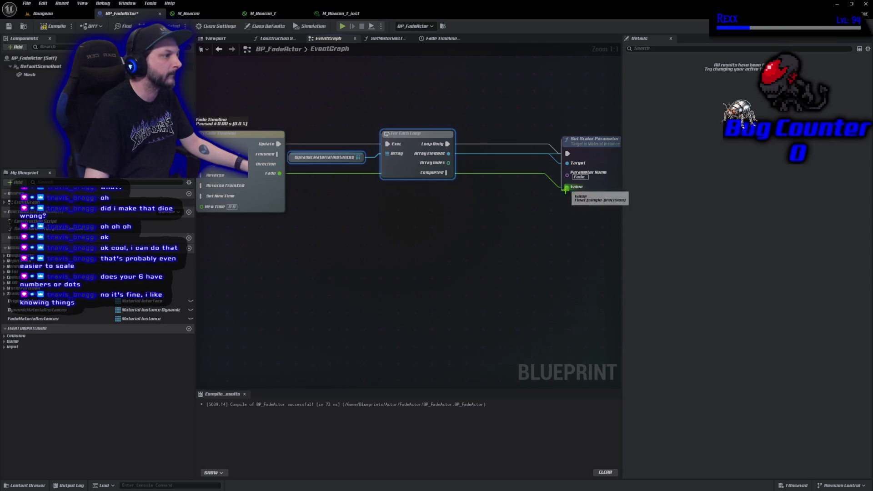
{"action": "left_click_drag", "start_coordinate": [558, 162], "coordinate": [471, 156]}
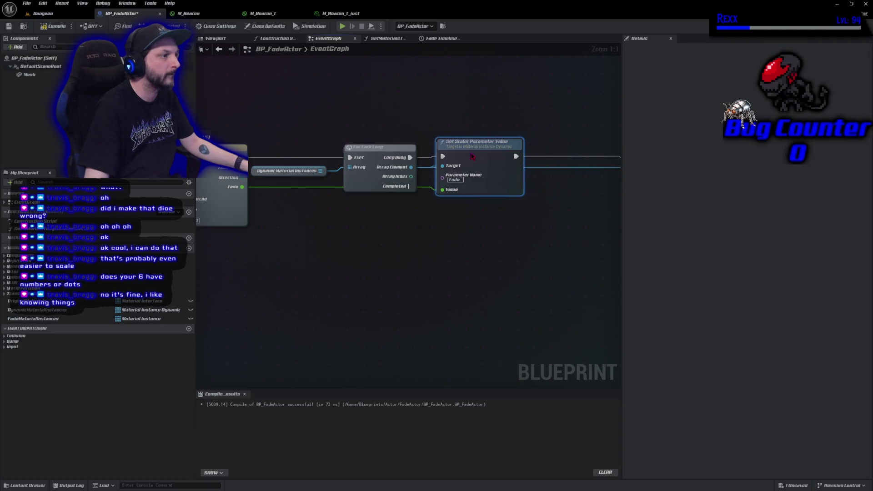
{"action": "key", "text": "ctrl+v"}
- Chain the pasted Glow scalar parameter node after the Fade node, then compile and save
{"action": "mouse_move", "coordinate": [576, 157]}
{"action": "left_mouse_down"}
{"action": "mouse_move", "coordinate": [480, 155]}
{"action": "mouse_move", "coordinate": [448, 254]}
{"action": "mouse_move", "coordinate": [410, 259]}
{"action": "left_mouse_up"}
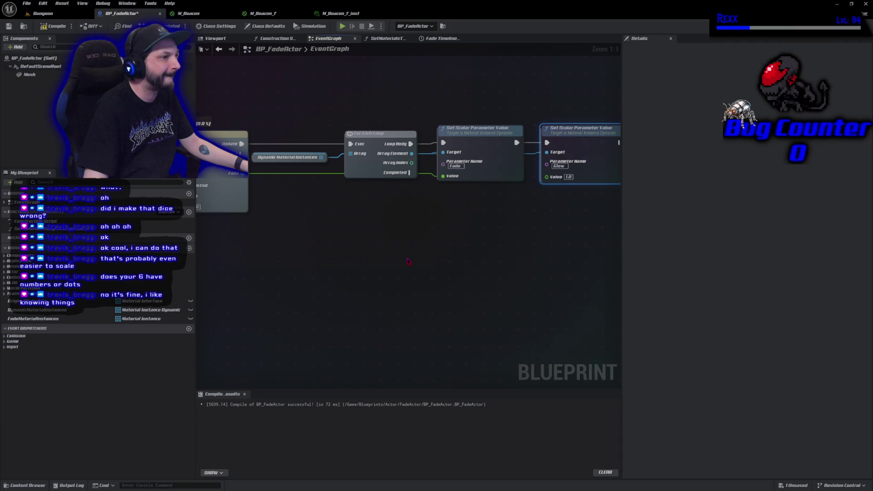
{"action": "mouse_move", "coordinate": [516, 142]}
{"action": "left_mouse_down"}
{"action": "mouse_move", "coordinate": [548, 144]}
{"action": "mouse_move", "coordinate": [472, 254]}
{"action": "mouse_move", "coordinate": [466, 244]}
{"action": "mouse_move", "coordinate": [507, 221]}
{"action": "mouse_move", "coordinate": [483, 223]}
{"action": "left_mouse_up"}
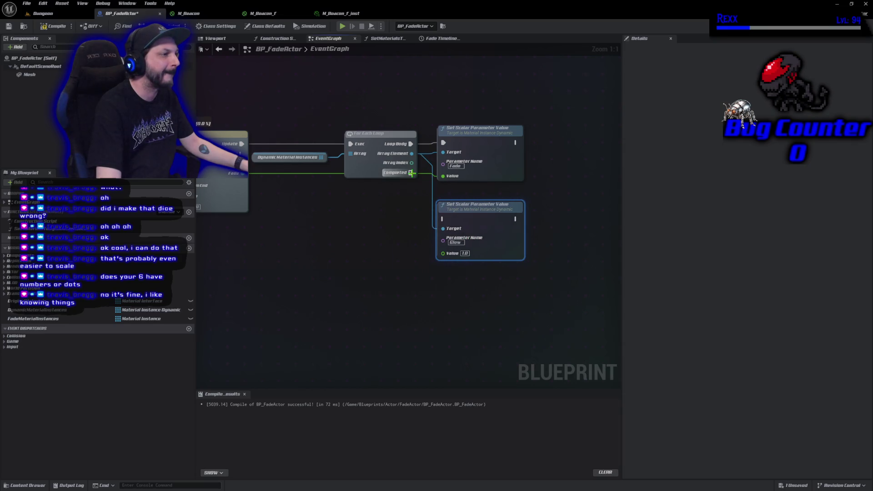
{"action": "mouse_move", "coordinate": [469, 210]}
{"action": "left_mouse_down"}
{"action": "mouse_move", "coordinate": [559, 163]}
{"action": "mouse_move", "coordinate": [561, 134]}
{"action": "mouse_move", "coordinate": [536, 142]}
{"action": "left_mouse_up"}
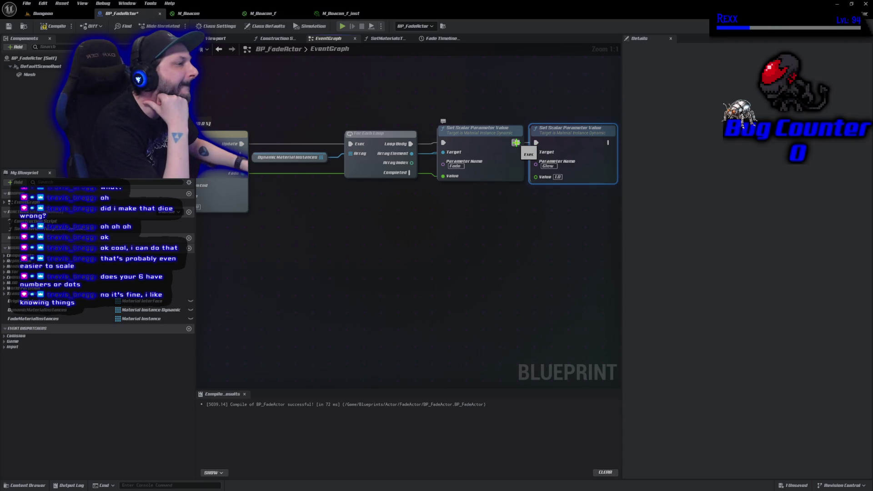
{"action": "scroll", "coordinate": [313, 261], "scroll_direction": "down", "scroll_amount": 4}
{"action": "mouse_move", "coordinate": [313, 261]}
{"action": "left_mouse_down"}
{"action": "mouse_move", "coordinate": [432, 267]}
{"action": "mouse_move", "coordinate": [411, 261]}
{"action": "left_mouse_up"}
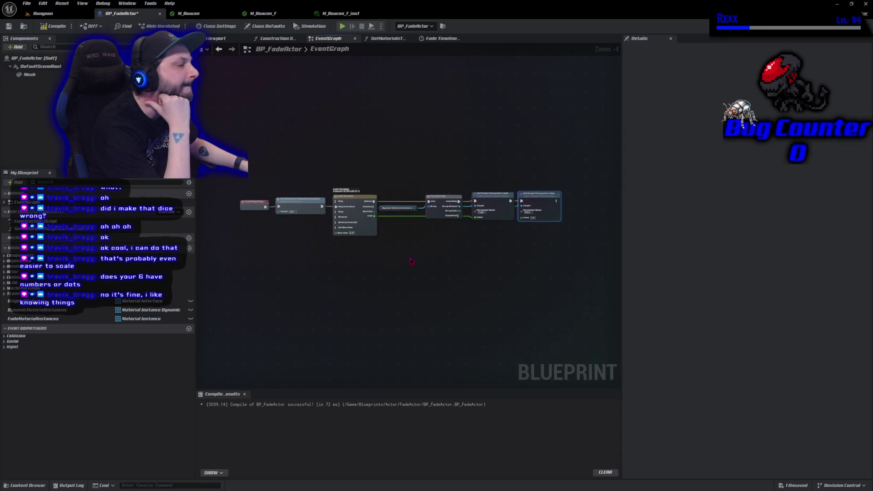
{"action": "left_click", "coordinate": [53, 26]}
{"action": "key", "text": "ctrl+s"}
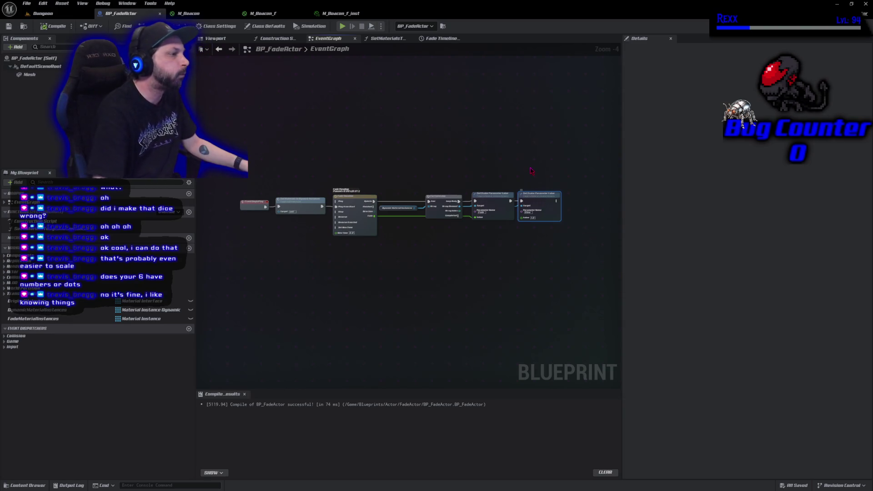
- Delete the extra Glow node, recompile, and Save All
{"action": "key", "text": "Delete"}
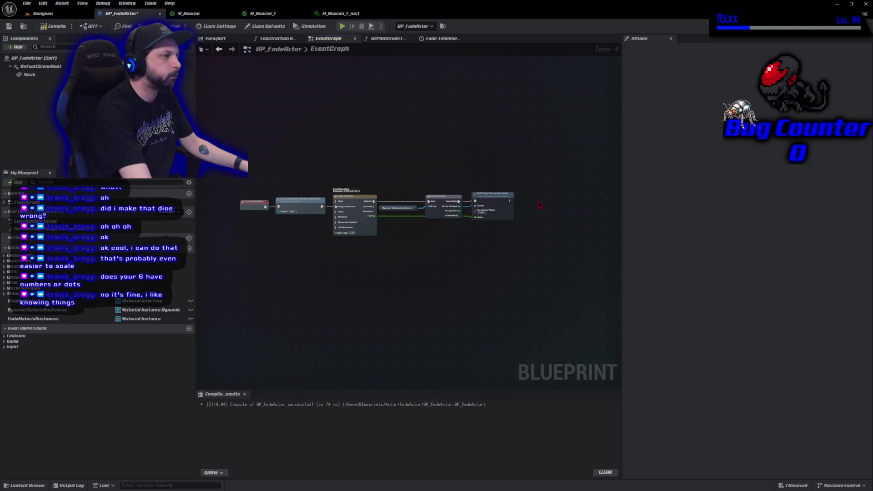
{"action": "left_click", "coordinate": [54, 26]}
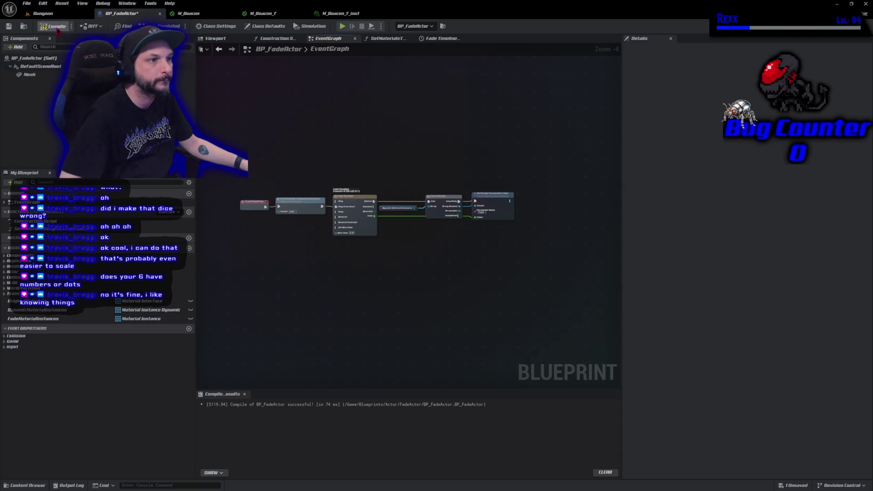
{"action": "left_click", "coordinate": [26, 4]}
{"action": "left_click", "coordinate": [50, 48]}
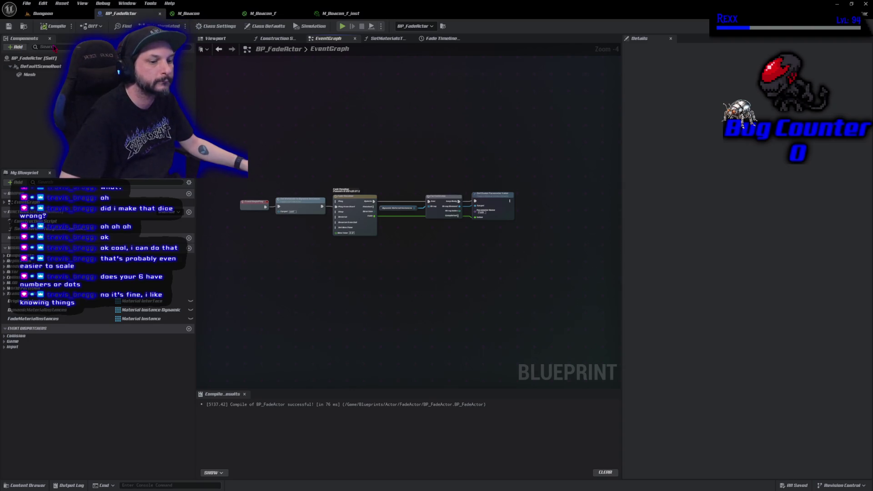
- Break BeginPlay's link to Set Materials and move Event BeginPlay lower down
{"action": "mouse_move", "coordinate": [275, 279]}
{"action": "left_mouse_down"}
{"action": "mouse_move", "coordinate": [310, 268]}
{"action": "mouse_move", "coordinate": [321, 279]}
{"action": "mouse_move", "coordinate": [285, 261]}
{"action": "mouse_move", "coordinate": [327, 281]}
{"action": "left_mouse_up"}
{"action": "scroll", "coordinate": [327, 281], "scroll_direction": "up", "scroll_amount": 3}
{"action": "left_click_drag", "start_coordinate": [423, 229], "coordinate": [347, 281]}
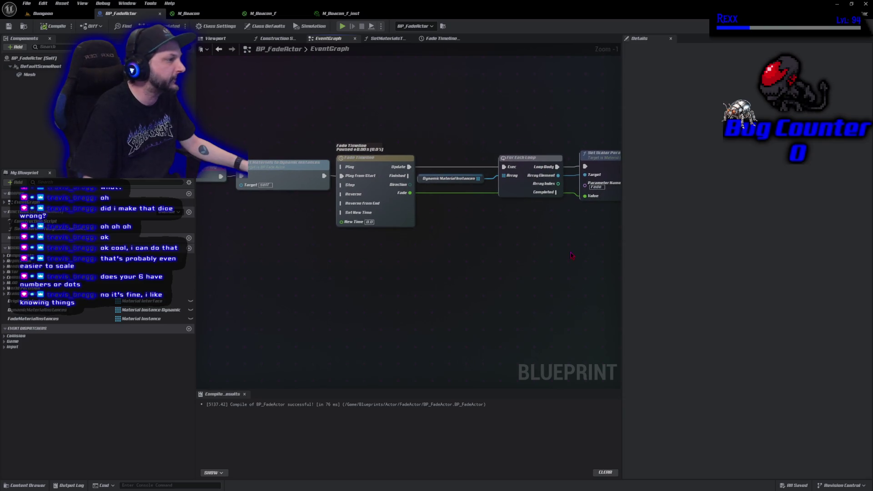
{"action": "left_click_drag", "start_coordinate": [624, 237], "coordinate": [753, 229]}
{"action": "mouse_move", "coordinate": [459, 255]}
{"action": "left_mouse_down"}
{"action": "mouse_move", "coordinate": [498, 266]}
{"action": "mouse_move", "coordinate": [497, 279]}
{"action": "left_mouse_up"}
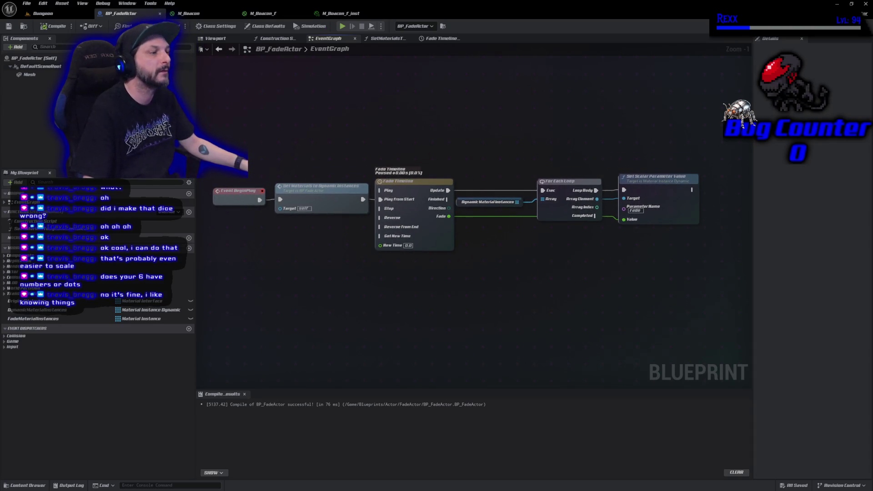
{"action": "left_click", "coordinate": [259, 199], "text": "alt"}
{"action": "mouse_move", "coordinate": [243, 198]}
{"action": "left_mouse_down"}
{"action": "mouse_move", "coordinate": [252, 295]}
{"action": "mouse_move", "coordinate": [232, 304]}
{"action": "left_mouse_up"}
{"action": "left_click_drag", "start_coordinate": [245, 93], "coordinate": [305, 97]}
- Create a Fade Out custom event and wire it into Set Materials to Dynamic Instances
{"action": "right_click", "coordinate": [252, 176]}
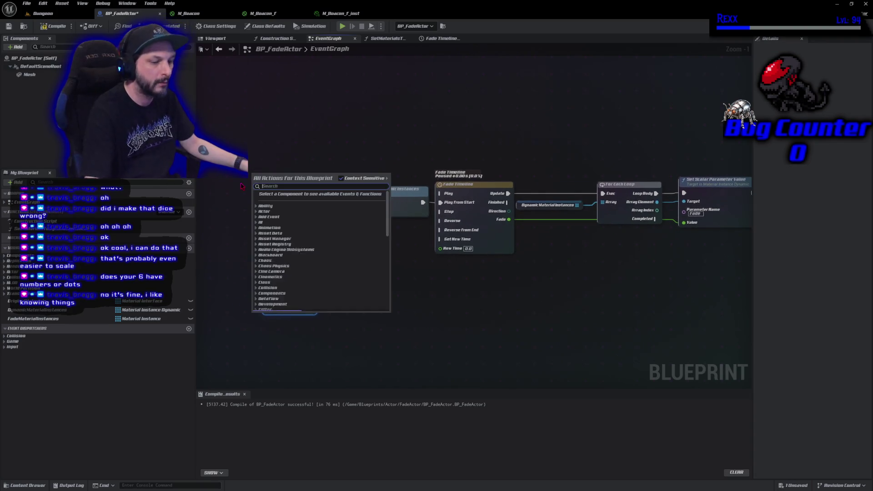
{"action": "type", "text": "custom event"}
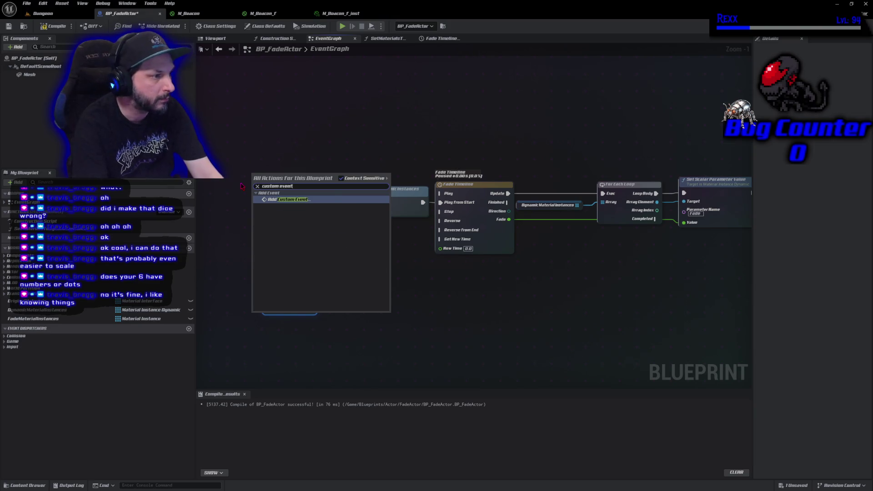
{"action": "key", "text": "Return"}
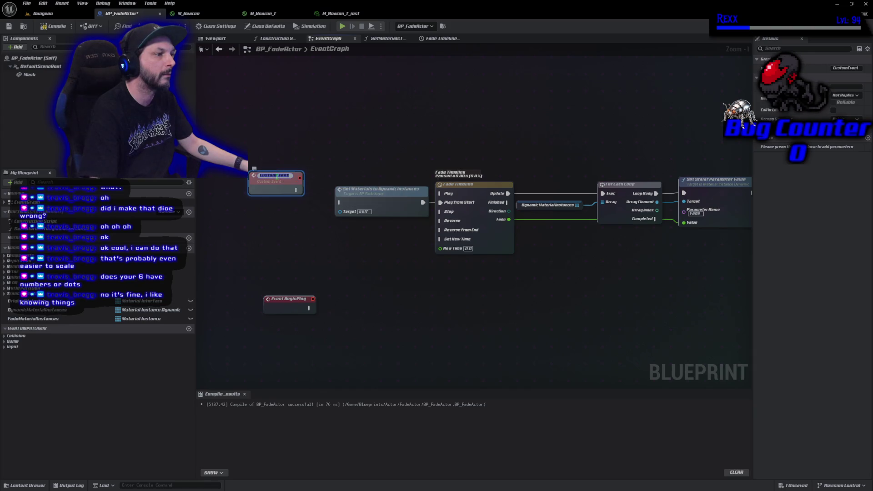
{"action": "type", "text": "Fade Out"}
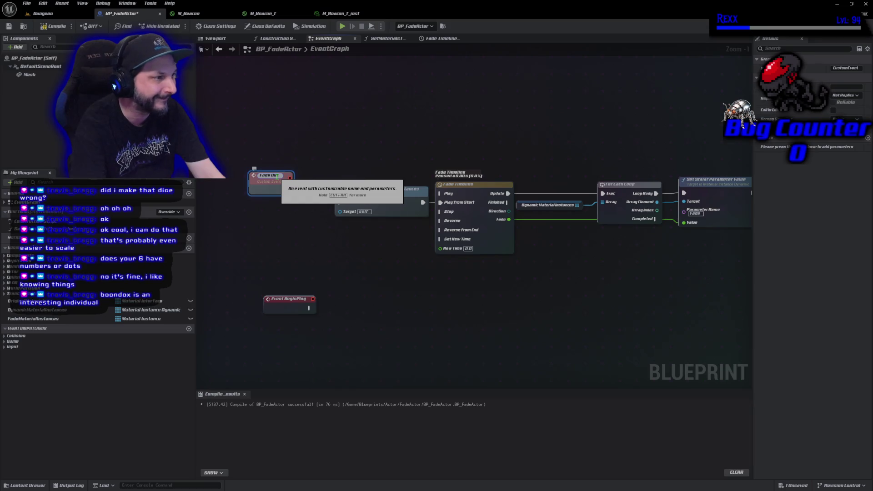
{"action": "key", "text": "Return"}
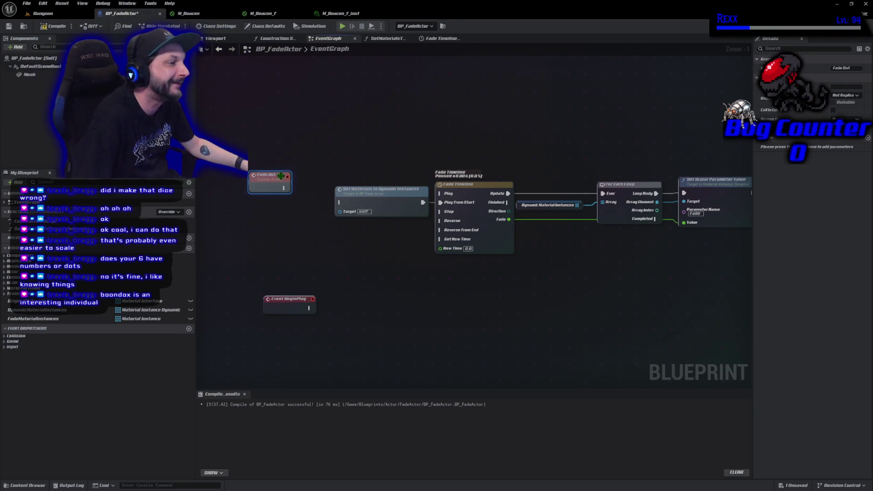
{"action": "mouse_move", "coordinate": [270, 185]}
{"action": "left_mouse_down"}
{"action": "mouse_move", "coordinate": [312, 215]}
{"action": "mouse_move", "coordinate": [325, 211]}
{"action": "left_mouse_up"}
{"action": "key", "text": "Escape"}
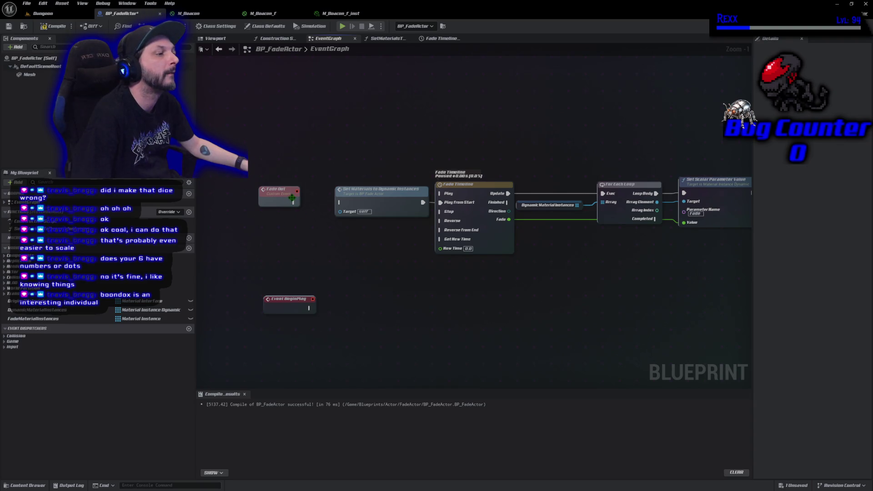
{"action": "left_click_drag", "start_coordinate": [293, 205], "coordinate": [341, 204]}
{"action": "right_click", "coordinate": [265, 245]}
- Create a custom event named FadeIn and wire it to the Fade Timeline's Reverse input
{"action": "type", "text": "custom event"}
{"action": "key", "text": "Return"}
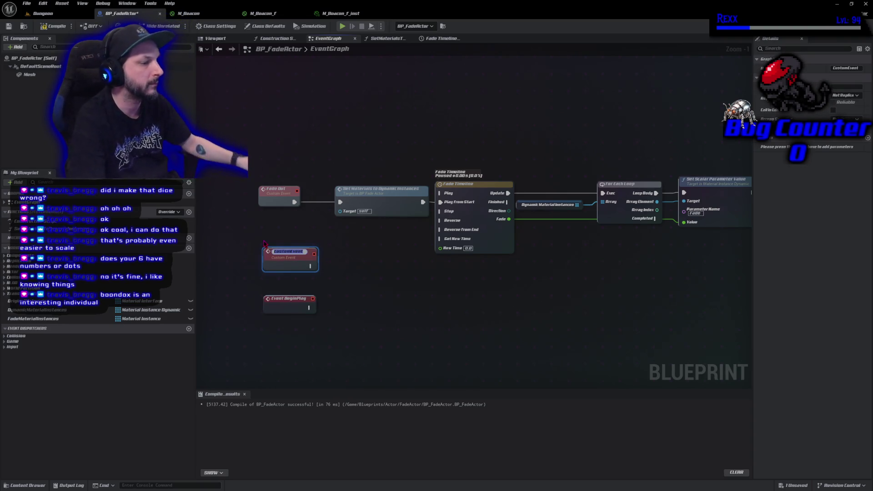
{"action": "type", "text": "Fade In"}
{"action": "key", "text": "Return"}
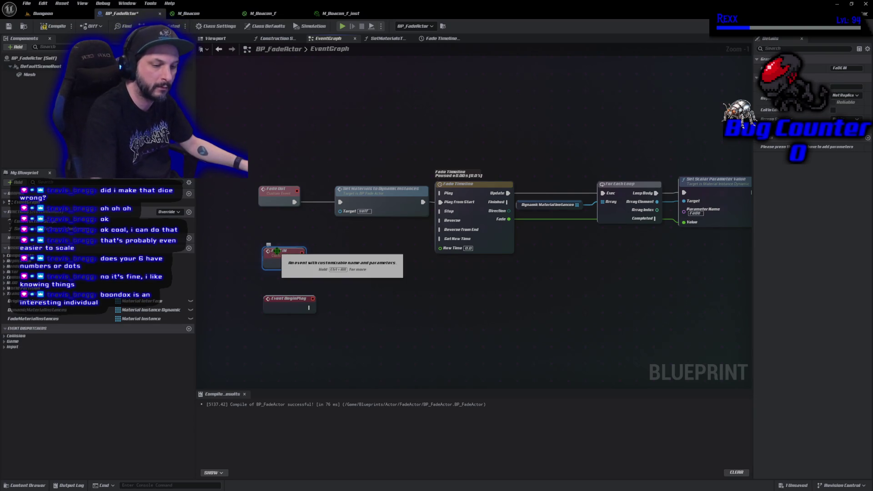
{"action": "double_click", "coordinate": [277, 251]}
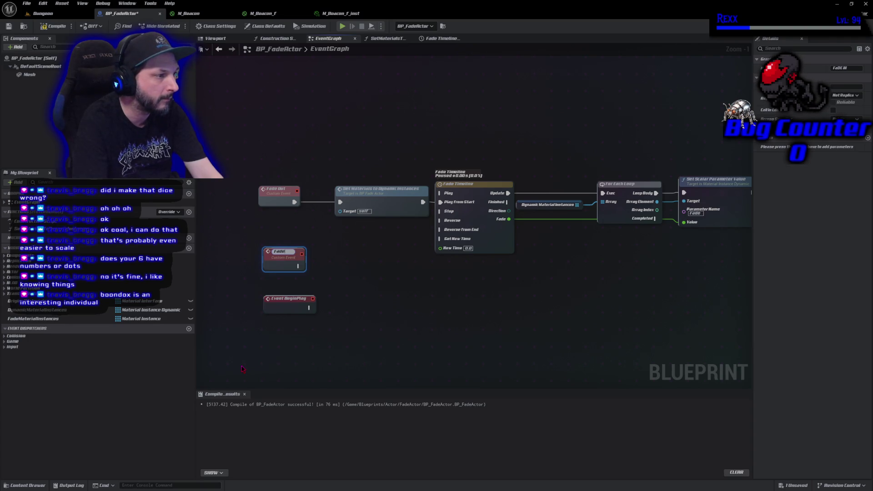
{"action": "key", "text": "Return"}
{"action": "key", "text": "F2"}
{"action": "key", "text": "End"}
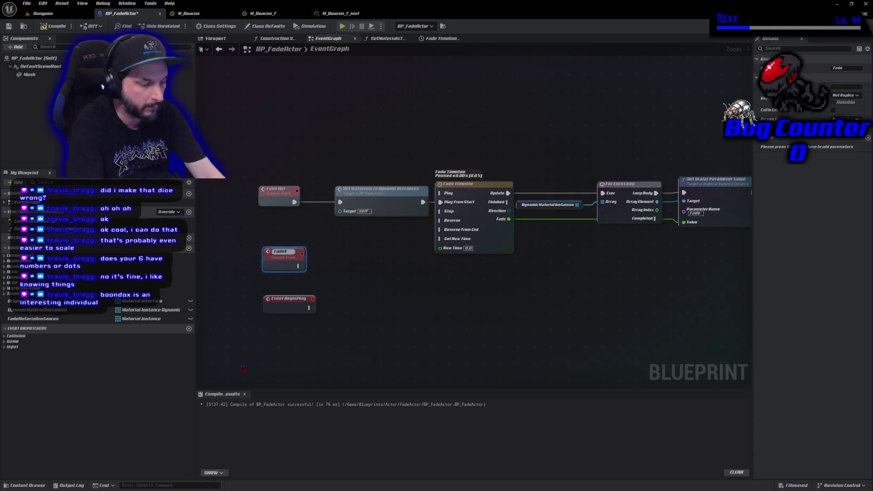
{"action": "key", "text": "Return"}
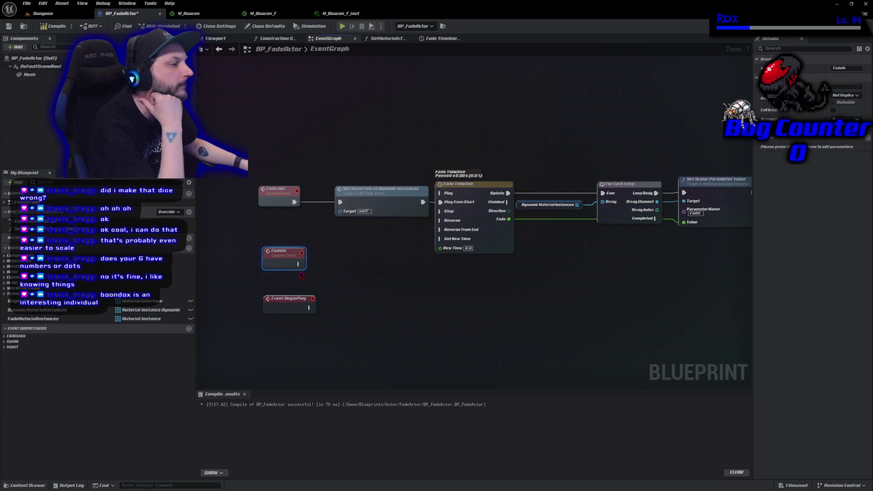
{"action": "mouse_move", "coordinate": [310, 268]}
{"action": "left_mouse_down"}
{"action": "mouse_move", "coordinate": [454, 241]}
{"action": "mouse_move", "coordinate": [440, 194]}
{"action": "mouse_move", "coordinate": [472, 192]}
{"action": "left_mouse_up"}
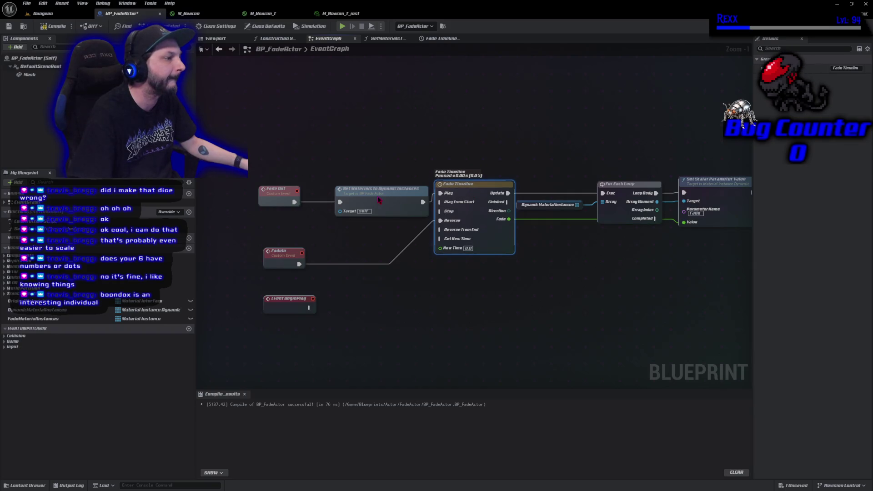
- Rearrange the Set Materials, Fade Out and Fade In nodes around the Fade Timeline
{"action": "left_click_drag", "start_coordinate": [379, 201], "coordinate": [380, 192]}
{"action": "mouse_move", "coordinate": [273, 193]}
{"action": "left_mouse_down"}
{"action": "mouse_move", "coordinate": [274, 183]}
{"action": "mouse_move", "coordinate": [296, 183]}
{"action": "left_mouse_up"}
{"action": "left_click_drag", "start_coordinate": [276, 257], "coordinate": [393, 226]}
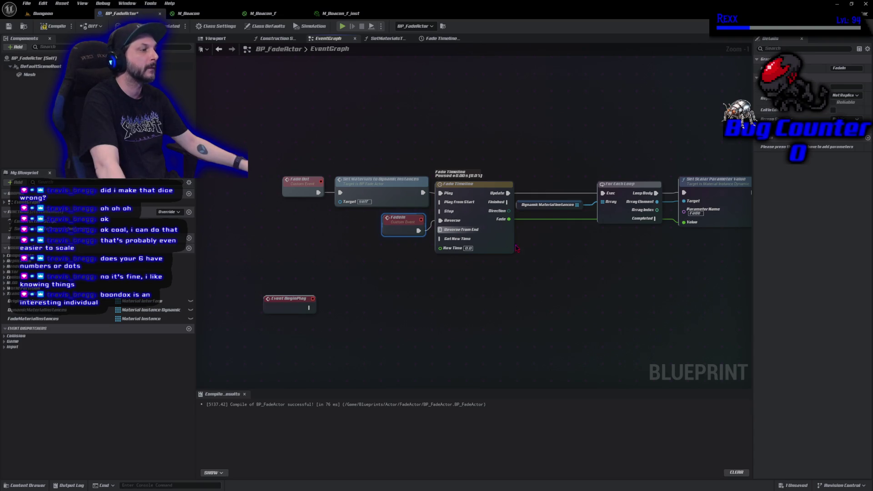
- Add a Greater Equal (>=) comparison on the timeline's Fade output with value 1.0
{"action": "mouse_move", "coordinate": [511, 220]}
{"action": "left_mouse_down"}
{"action": "mouse_move", "coordinate": [563, 239]}
{"action": "mouse_move", "coordinate": [543, 253]}
{"action": "left_mouse_up"}
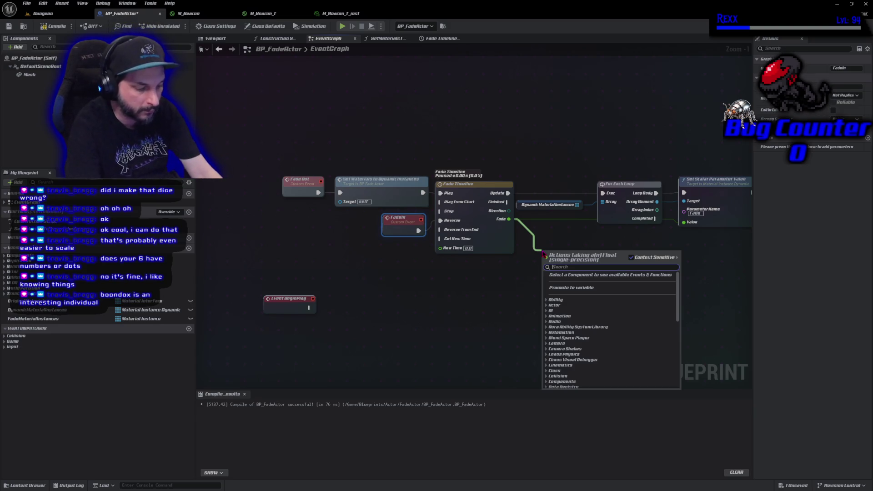
{"action": "type", "text": "<"}
{"action": "key", "text": "BackSpace"}
{"action": "type", "text": ">"}
{"action": "key", "text": "Down"}
{"action": "key", "text": "Return"}
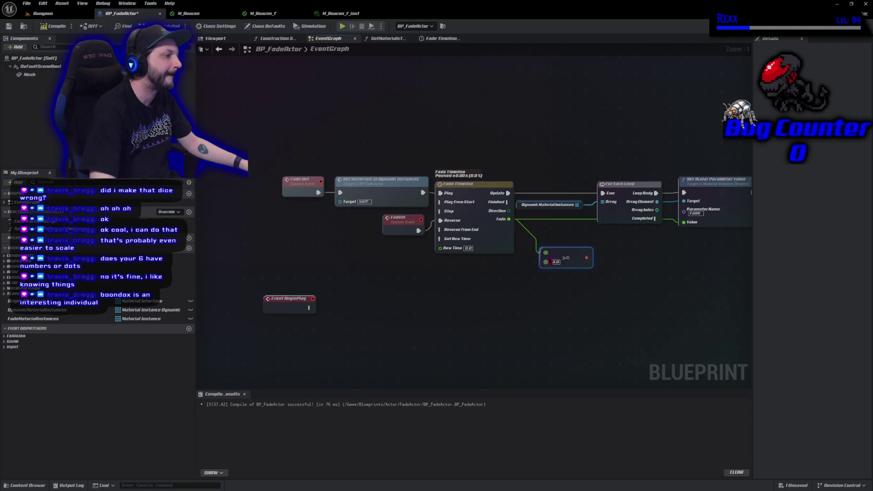
{"action": "type", "text": "1"}
{"action": "left_click", "coordinate": [637, 266]}
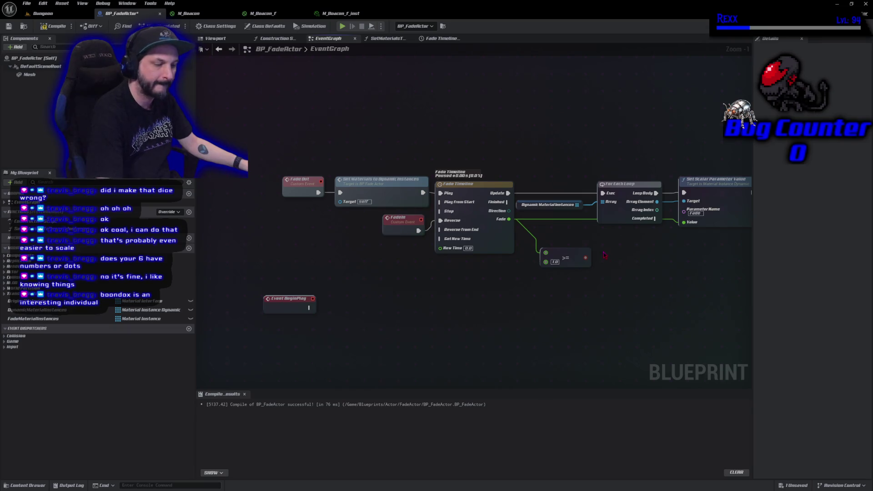
- Add a Branch on the >= result and run it when the timeline finishes
{"action": "left_click", "coordinate": [604, 255]}
{"action": "mouse_move", "coordinate": [589, 258]}
{"action": "left_mouse_down"}
{"action": "mouse_move", "coordinate": [585, 272]}
{"action": "mouse_move", "coordinate": [608, 272]}
{"action": "left_mouse_up"}
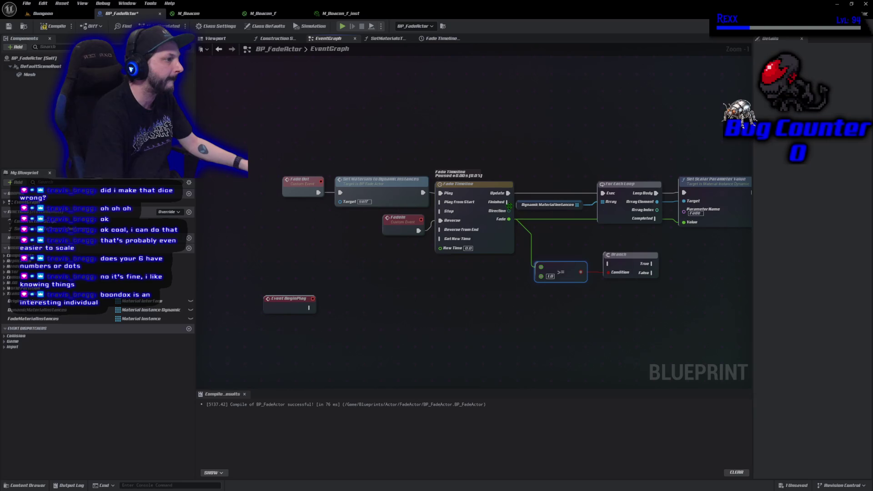
{"action": "mouse_move", "coordinate": [508, 202]}
{"action": "left_mouse_down"}
{"action": "mouse_move", "coordinate": [591, 266]}
{"action": "mouse_move", "coordinate": [620, 253]}
{"action": "left_mouse_up"}
{"action": "left_click_drag", "start_coordinate": [552, 268], "coordinate": [541, 257]}
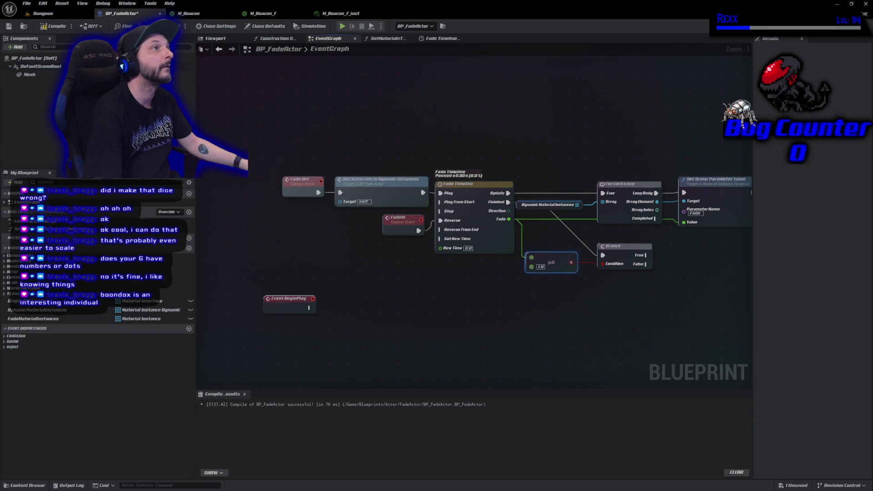
{"action": "left_click_drag", "start_coordinate": [622, 311], "coordinate": [483, 305]}
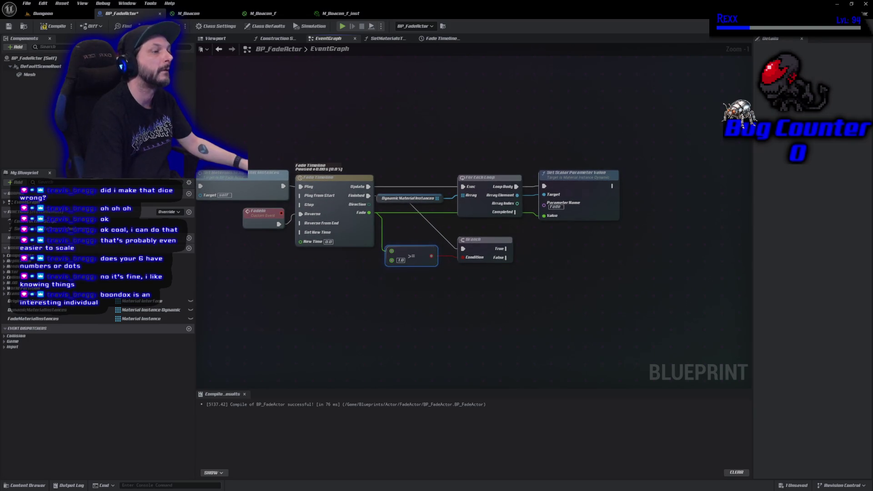
- Loop over Original Materials with a For Each Loop from the Branch's True output
{"action": "left_click", "coordinate": [175, 301]}
{"action": "left_click_drag", "start_coordinate": [481, 276], "coordinate": [537, 268]}
{"action": "left_click", "coordinate": [500, 281]}
{"action": "type", "text": "for each"}
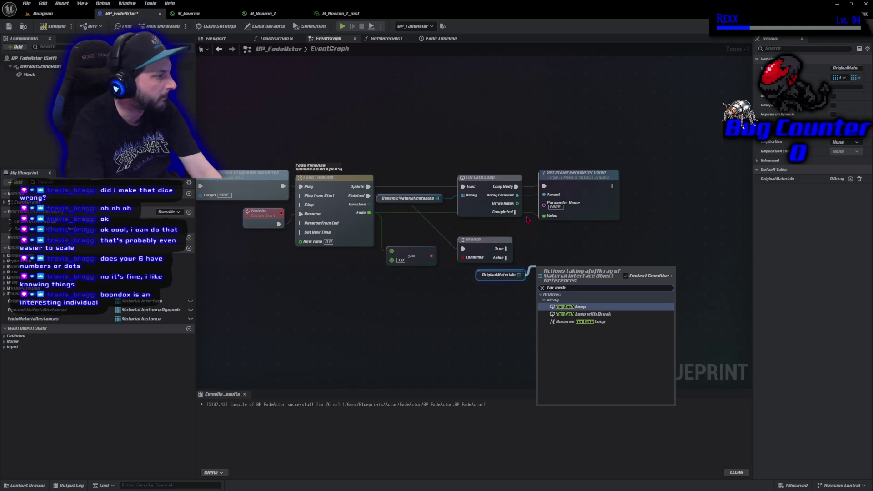
{"action": "key", "text": "Return"}
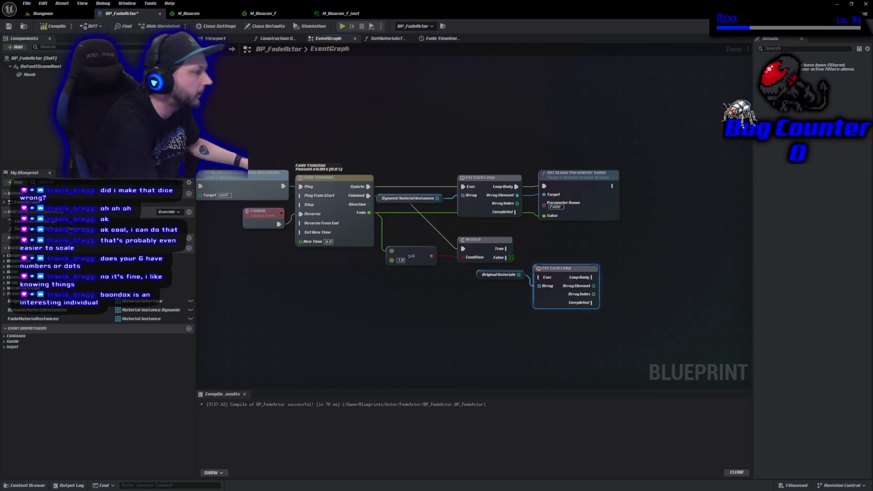
{"action": "mouse_move", "coordinate": [506, 249]}
{"action": "left_mouse_down"}
{"action": "mouse_move", "coordinate": [548, 286]}
{"action": "mouse_move", "coordinate": [539, 277]}
{"action": "mouse_move", "coordinate": [555, 242]}
{"action": "left_mouse_up"}
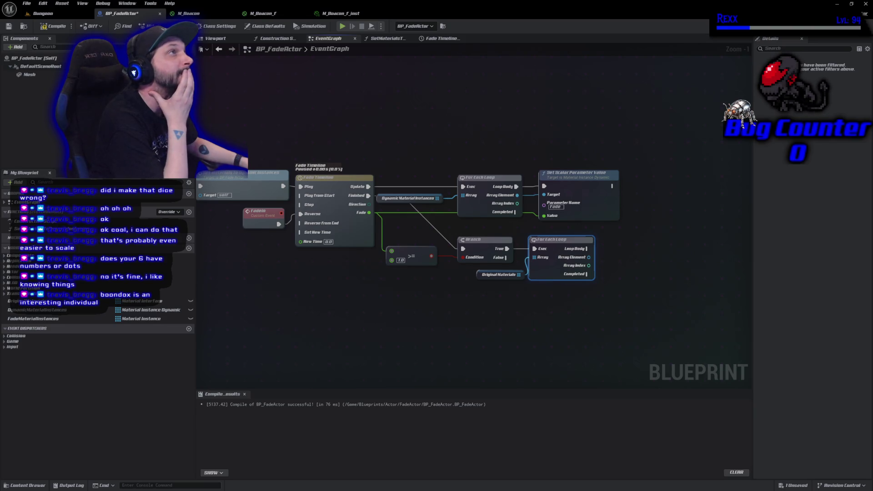
- Set each Array Element on the Mesh by loop Index with Set Material, then compile
{"action": "mouse_move", "coordinate": [29, 74]}
{"action": "left_mouse_down"}
{"action": "mouse_move", "coordinate": [564, 248]}
{"action": "mouse_move", "coordinate": [581, 309]}
{"action": "mouse_move", "coordinate": [629, 277]}
{"action": "left_mouse_up"}
{"action": "type", "text": "set m"}
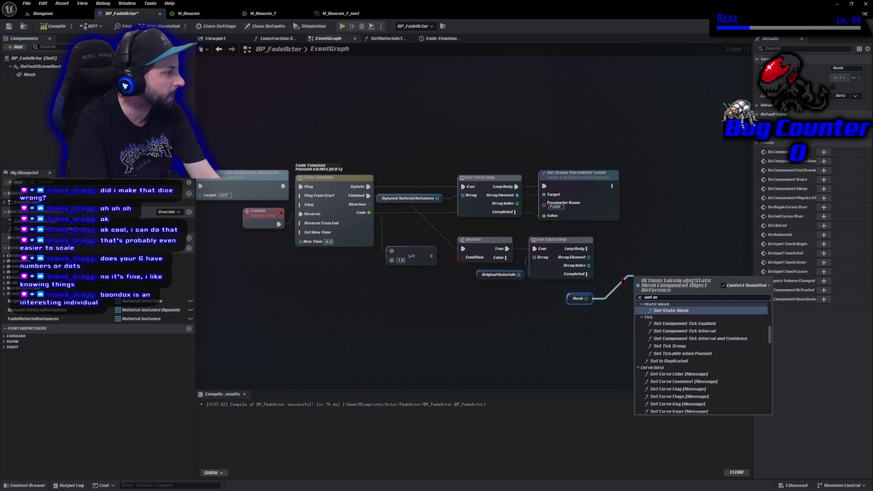
{"action": "type", "text": "aterial"}
{"action": "key", "text": "Return"}
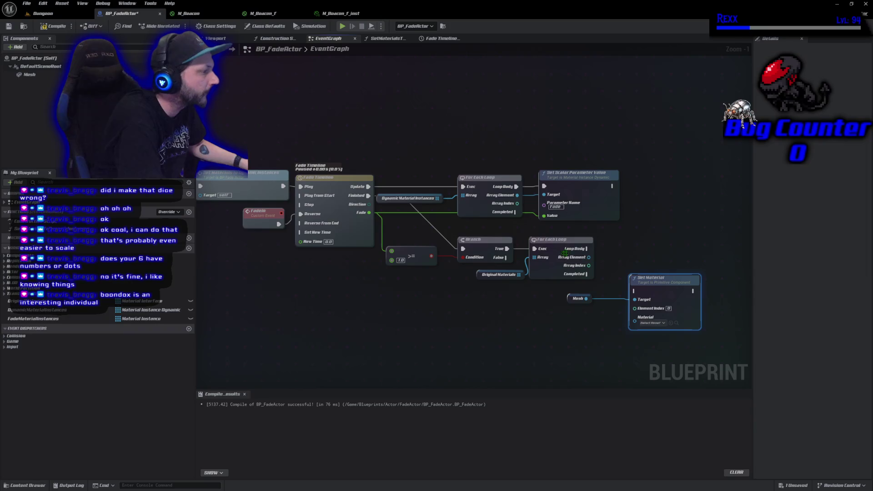
{"action": "mouse_move", "coordinate": [592, 249]}
{"action": "left_mouse_down"}
{"action": "mouse_move", "coordinate": [636, 268]}
{"action": "mouse_move", "coordinate": [634, 291]}
{"action": "mouse_move", "coordinate": [644, 253]}
{"action": "mouse_move", "coordinate": [629, 245]}
{"action": "mouse_move", "coordinate": [654, 240]}
{"action": "left_mouse_up"}
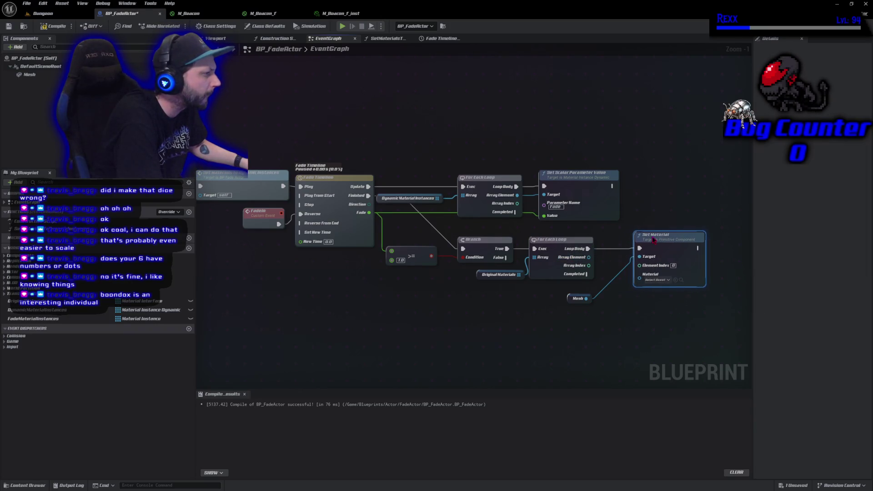
{"action": "mouse_move", "coordinate": [576, 300]}
{"action": "left_mouse_down"}
{"action": "mouse_move", "coordinate": [601, 293]}
{"action": "mouse_move", "coordinate": [606, 265]}
{"action": "left_mouse_up"}
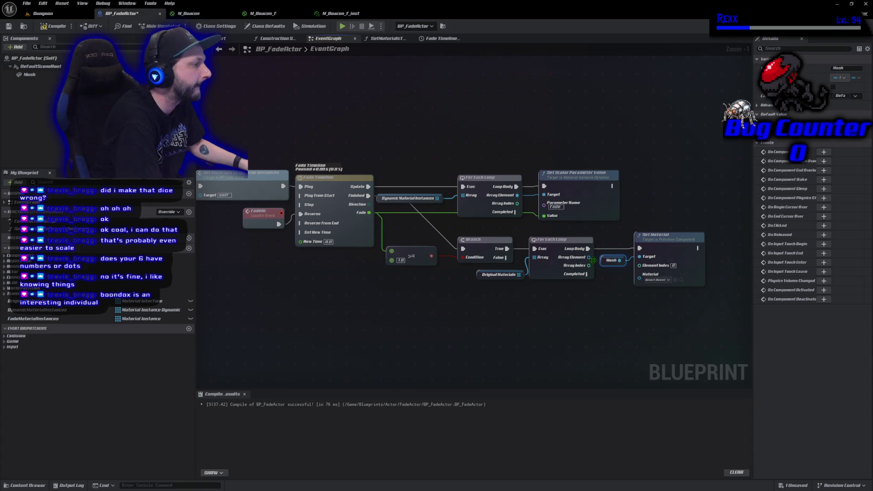
{"action": "left_click_drag", "start_coordinate": [590, 257], "coordinate": [642, 285]}
{"action": "mouse_move", "coordinate": [589, 265]}
{"action": "left_mouse_down"}
{"action": "mouse_move", "coordinate": [625, 278]}
{"action": "mouse_move", "coordinate": [641, 268]}
{"action": "left_mouse_up"}
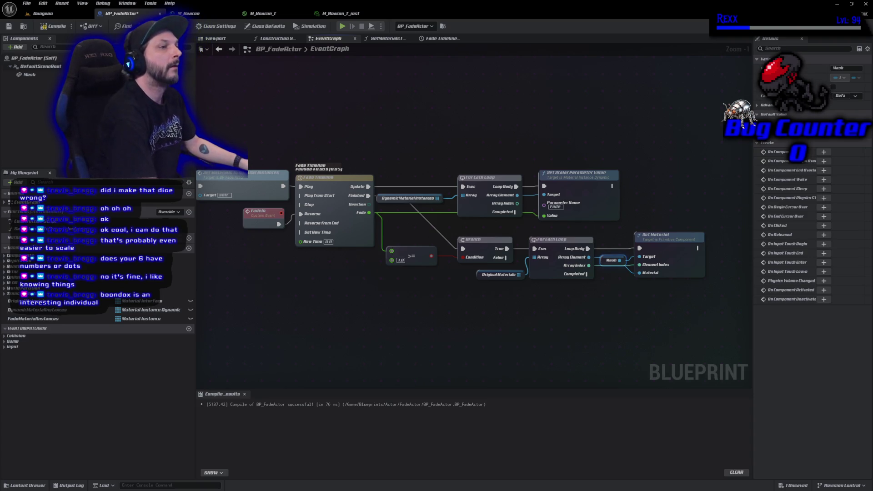
{"action": "left_click", "coordinate": [58, 30]}
{"action": "left_click", "coordinate": [26, 3]}
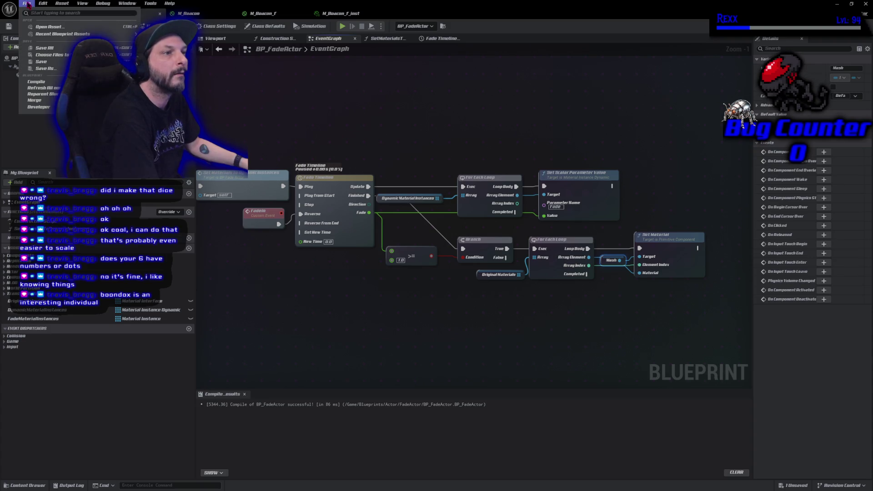
- Save, collapse the material-restore nodes into a Reset Materials function, and compile
{"action": "left_click", "coordinate": [37, 50]}
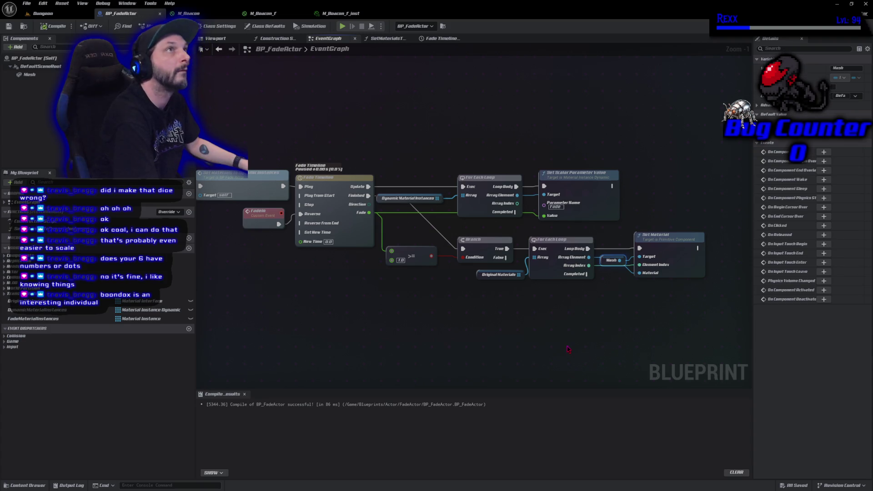
{"action": "right_click", "coordinate": [574, 248]}
{"action": "left_click", "coordinate": [574, 245]}
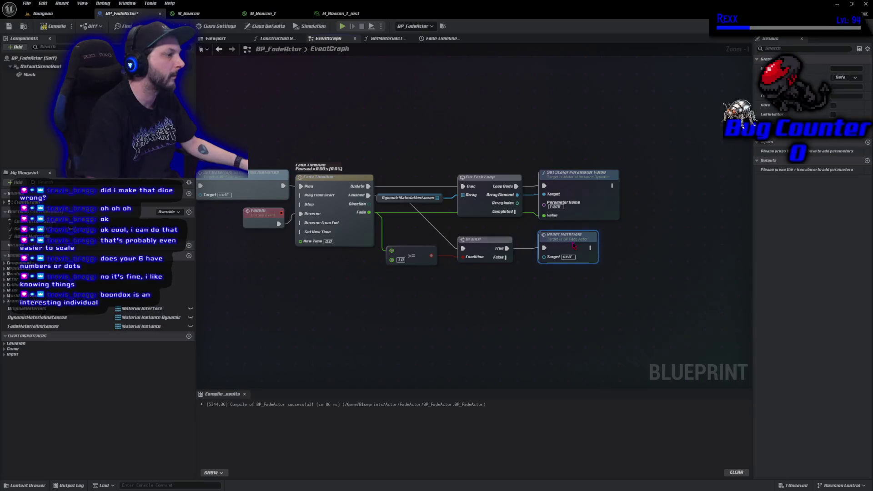
{"action": "left_click", "coordinate": [55, 26]}
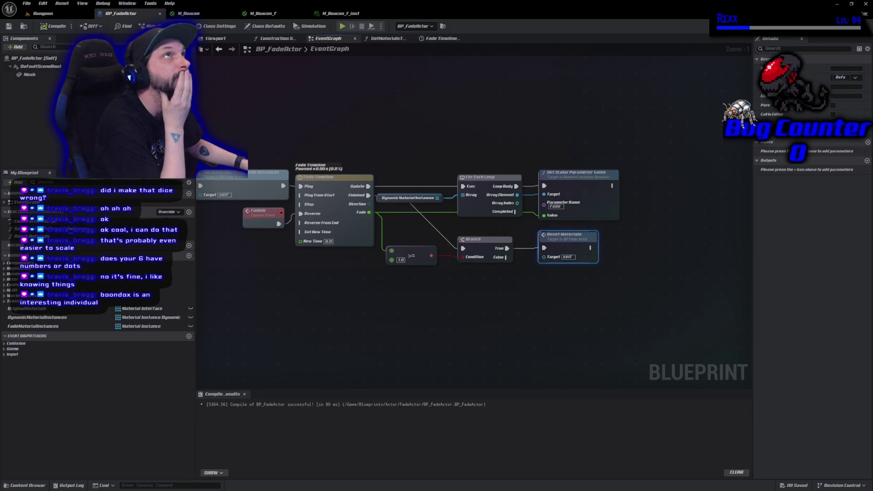
{"action": "mouse_move", "coordinate": [237, 276]}
{"action": "left_mouse_down"}
{"action": "mouse_move", "coordinate": [386, 261]}
{"action": "mouse_move", "coordinate": [340, 267]}
{"action": "left_mouse_up"}
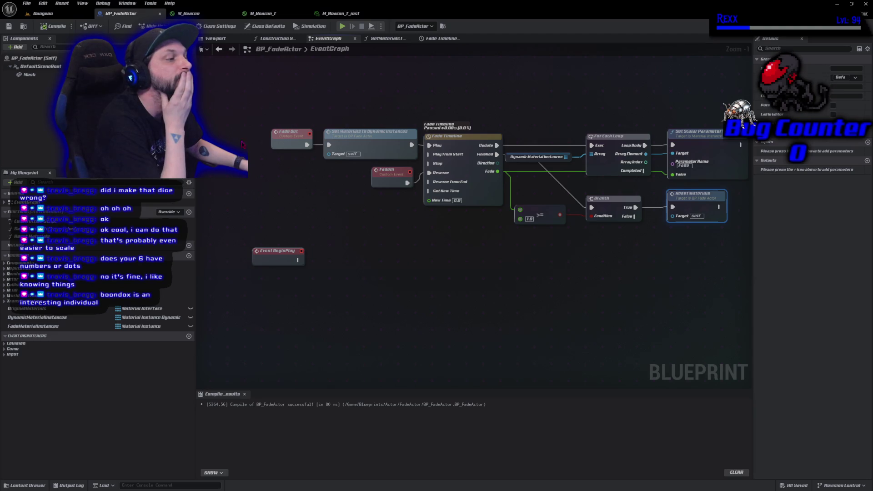
{"action": "left_click_drag", "start_coordinate": [297, 259], "coordinate": [335, 266]}
- Call Fade Out from BeginPlay, followed by a 1.0-second Delay
{"action": "type", "text": "fade"}
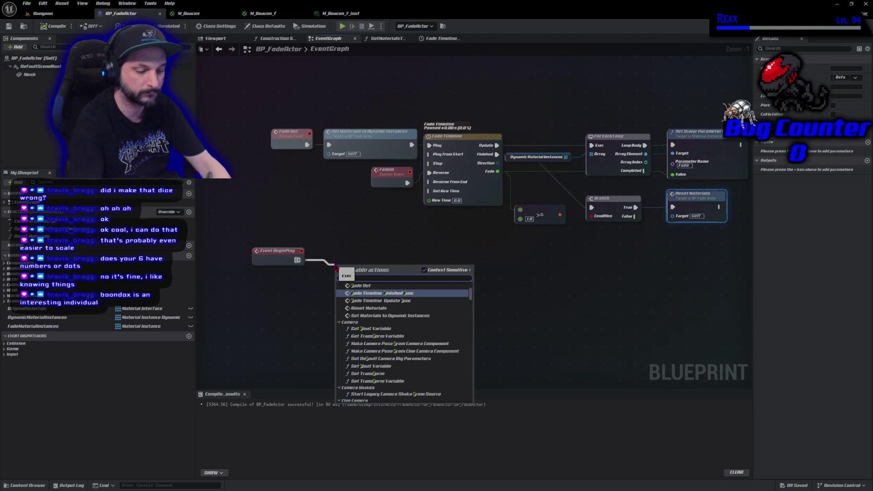
{"action": "type", "text": " out"}
{"action": "key", "text": "Return"}
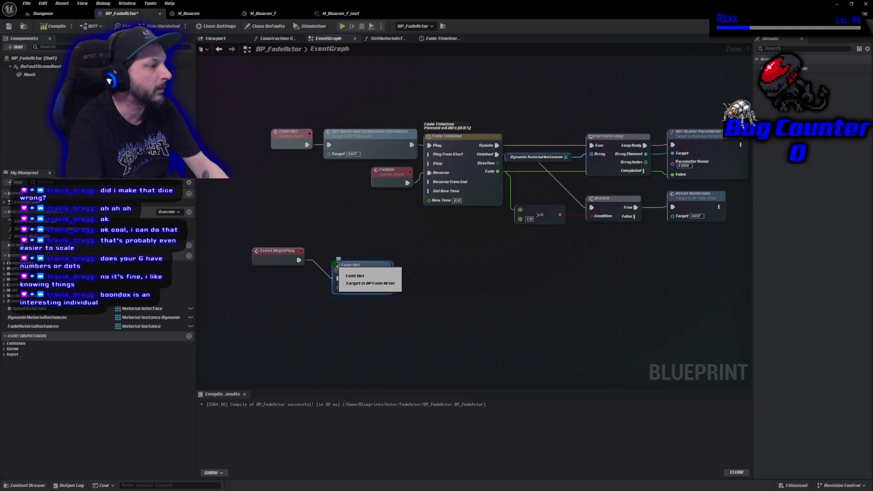
{"action": "mouse_move", "coordinate": [374, 277]}
{"action": "left_mouse_down"}
{"action": "mouse_move", "coordinate": [375, 258]}
{"action": "mouse_move", "coordinate": [414, 263]}
{"action": "left_mouse_up"}
{"action": "type", "text": "del"}
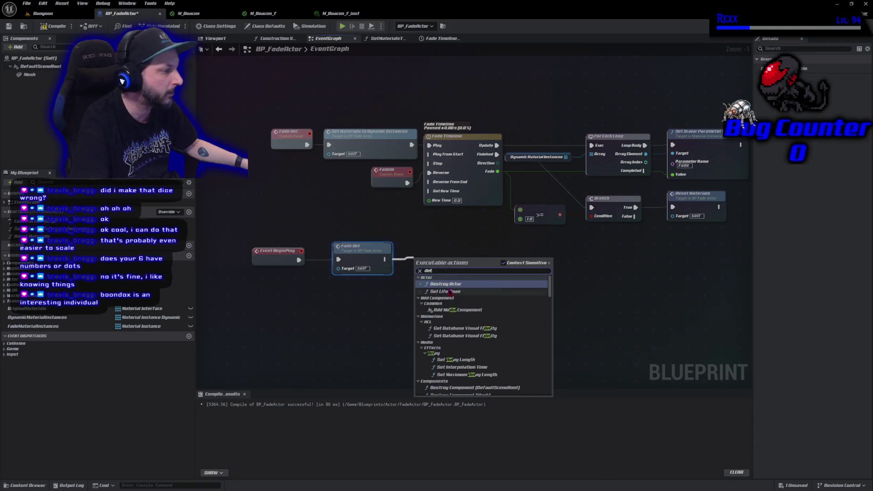
{"action": "type", "text": "ay"}
{"action": "left_click", "coordinate": [455, 308]}
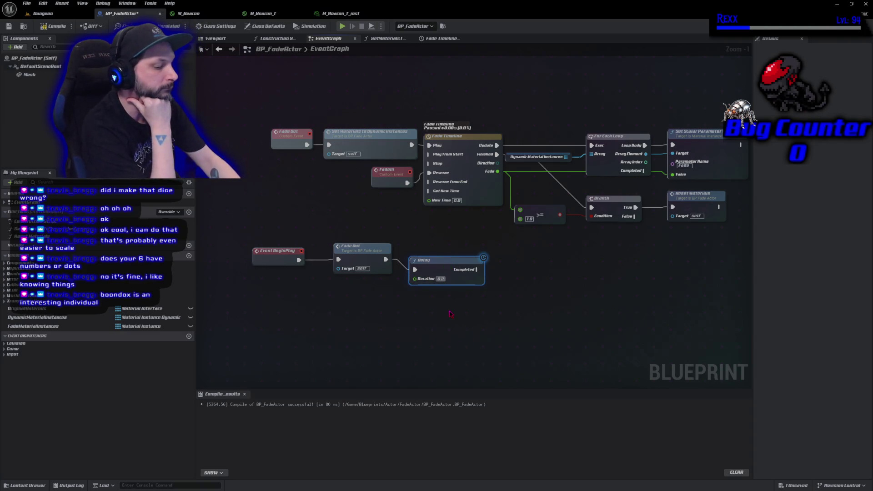
{"action": "key", "text": "BackSpace"}
{"action": "type", "text": "1"}
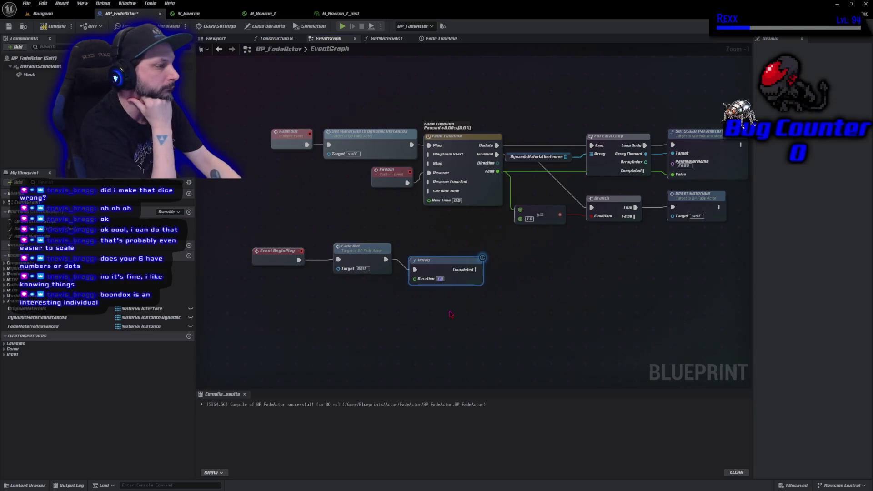
{"action": "left_click", "coordinate": [463, 304]}
- Call Fade In after the Delay, save BP_FadeActor and return to the Dungeon level
{"action": "left_click_drag", "start_coordinate": [475, 269], "coordinate": [487, 268]}
{"action": "type", "text": "Fade I"}
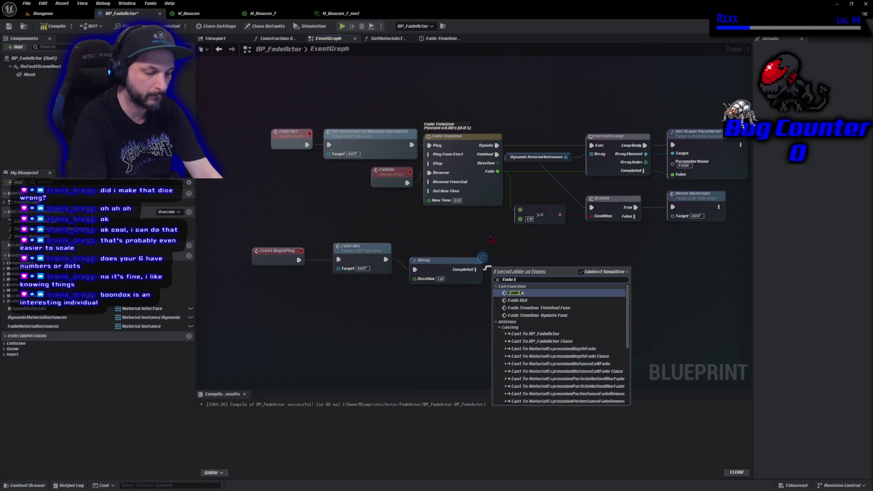
{"action": "key", "text": "Return"}
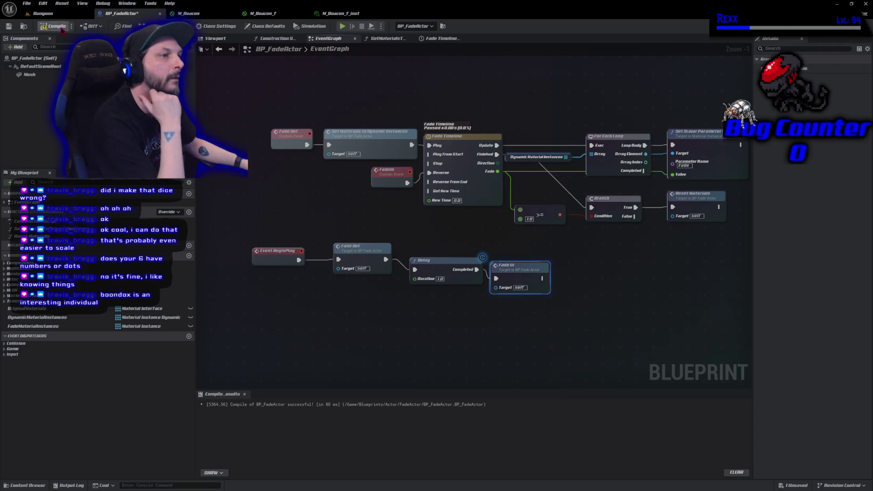
{"action": "left_click", "coordinate": [9, 26]}
{"action": "left_click", "coordinate": [43, 13]}
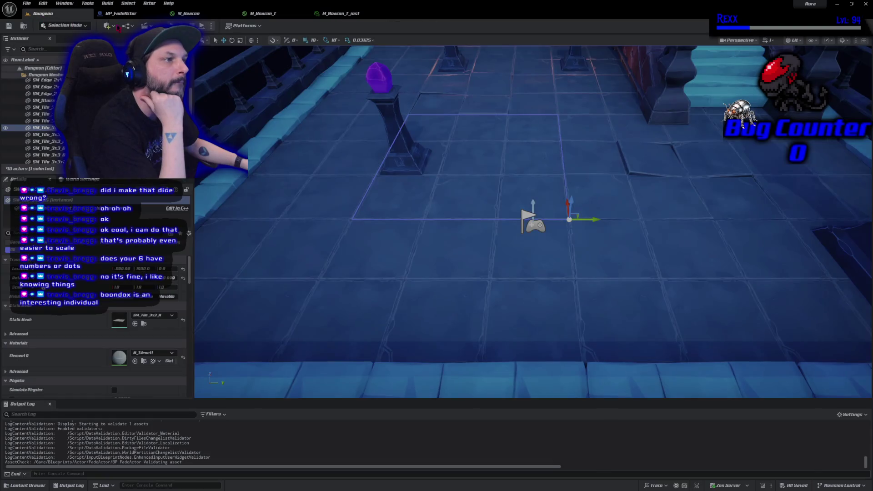
- Play-test the Dungeon level with Alt+P, stop it, and return to BP_FadeActor's Event Graph
{"action": "key", "text": "alt+p"}
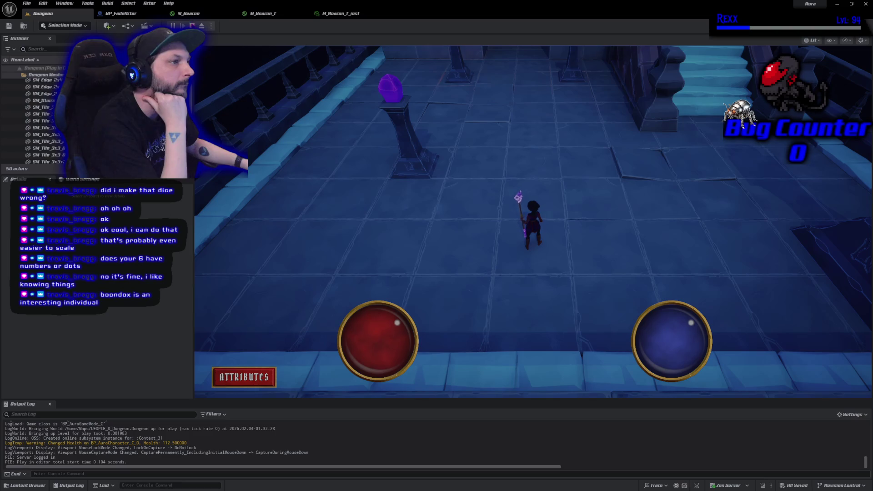
{"action": "key", "text": "Escape"}
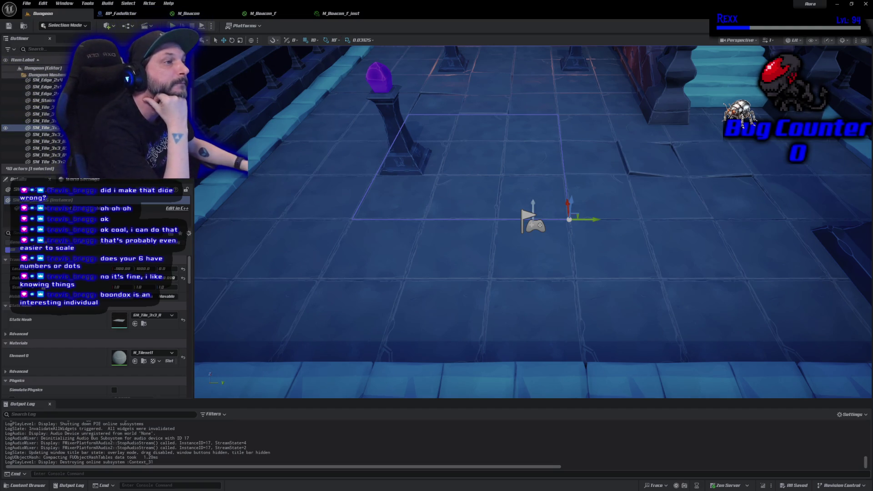
{"action": "left_click", "coordinate": [141, 15]}
{"action": "left_click_drag", "start_coordinate": [523, 337], "coordinate": [491, 296]}
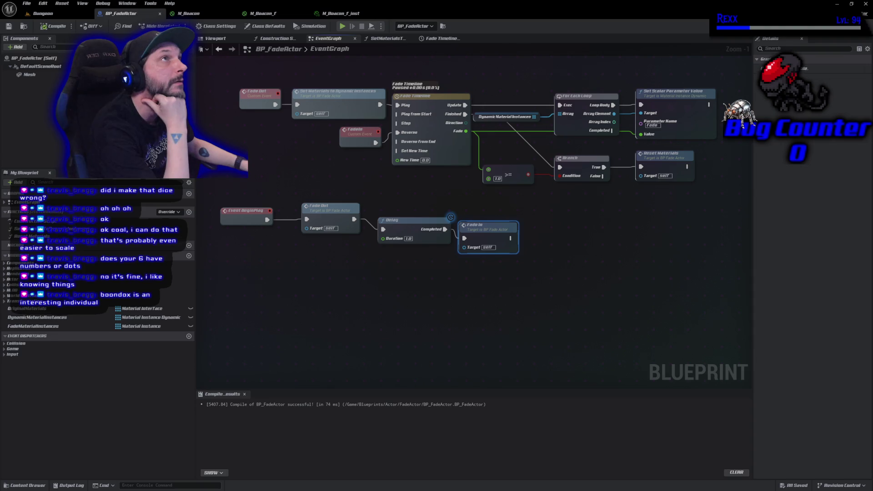
- Add a Set Collision Response to Channel node for the Mesh component
{"action": "left_click", "coordinate": [29, 74]}
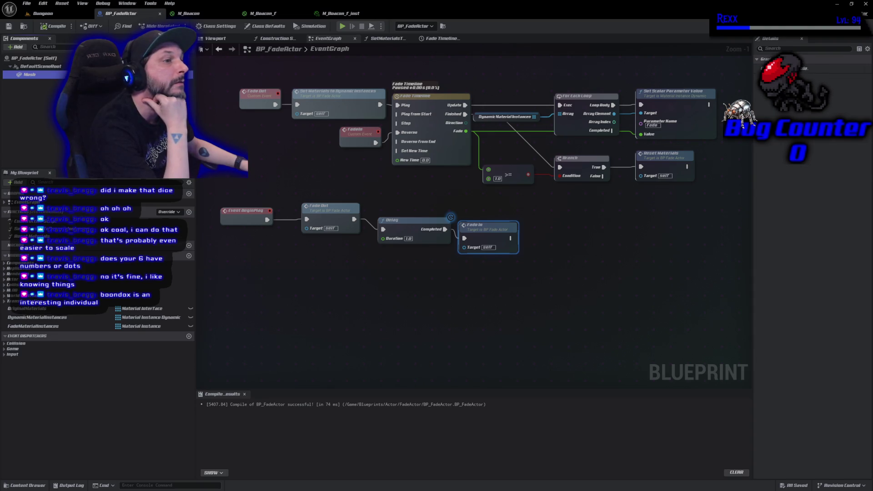
{"action": "mouse_move", "coordinate": [29, 74]}
{"action": "left_mouse_down"}
{"action": "mouse_move", "coordinate": [506, 225]}
{"action": "mouse_move", "coordinate": [505, 212]}
{"action": "mouse_move", "coordinate": [657, 208]}
{"action": "mouse_move", "coordinate": [707, 187]}
{"action": "mouse_move", "coordinate": [499, 235]}
{"action": "mouse_move", "coordinate": [368, 232]}
{"action": "left_mouse_up"}
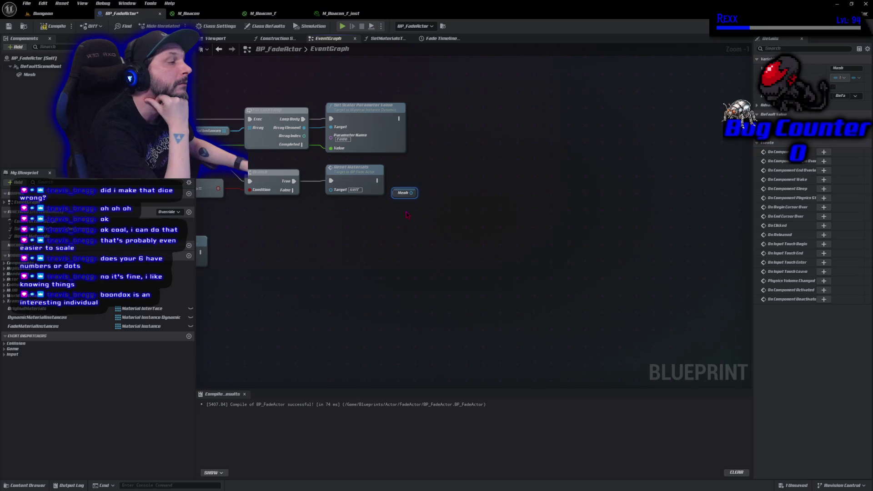
{"action": "left_click_drag", "start_coordinate": [411, 193], "coordinate": [437, 188]}
{"action": "type", "text": "set collisoi"}
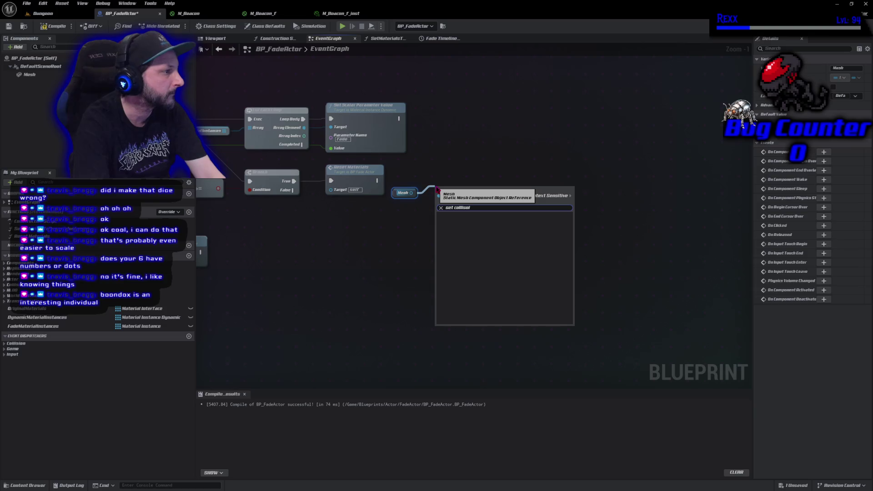
{"action": "key", "text": "BackSpace"}
{"action": "key", "text": "BackSpace"}
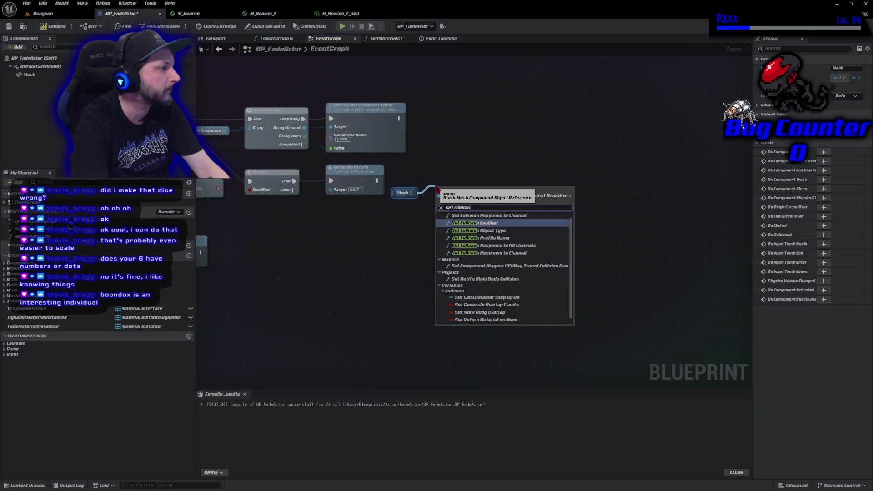
{"action": "type", "text": "io"}
{"action": "key", "text": "Down"}
{"action": "key", "text": "Down"}
{"action": "key", "text": "Down"}
{"action": "key", "text": "Return"}
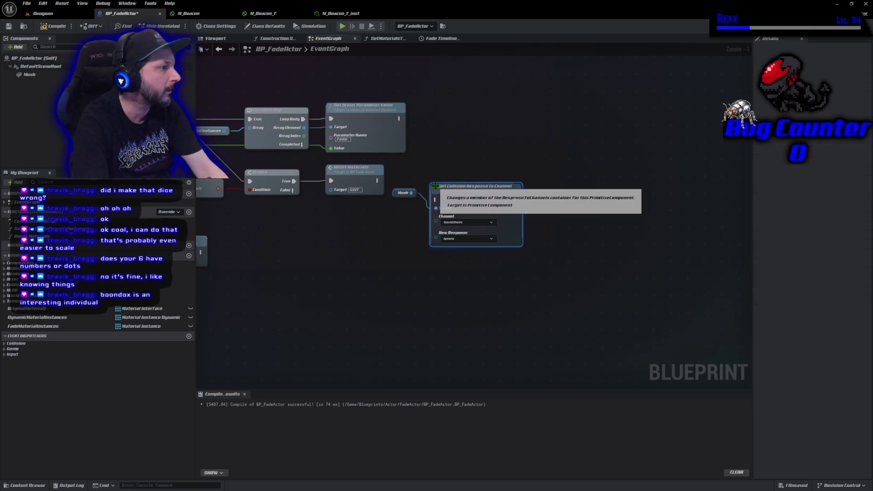
- Run it after Reset Materials with Channel set to Visibility and Response to Block
{"action": "mouse_move", "coordinate": [377, 181]}
{"action": "left_mouse_down"}
{"action": "mouse_move", "coordinate": [438, 200]}
{"action": "mouse_move", "coordinate": [461, 175]}
{"action": "left_mouse_up"}
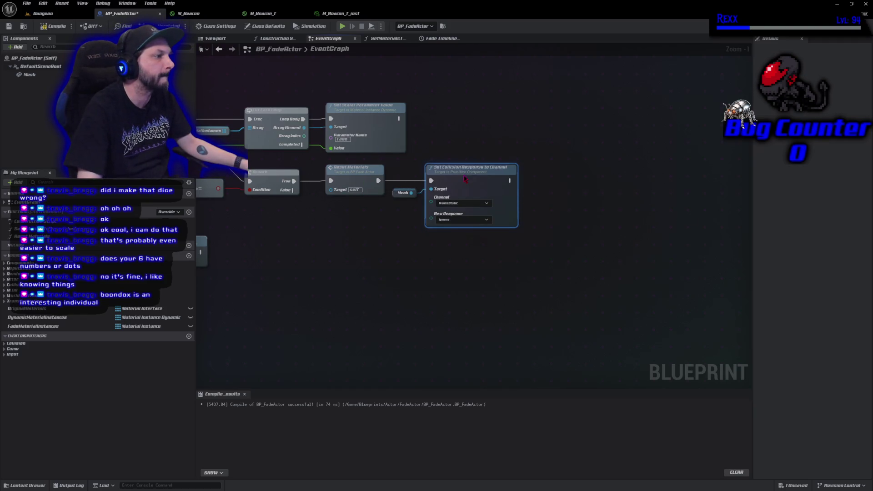
{"action": "left_click", "coordinate": [460, 203]}
{"action": "left_click", "coordinate": [455, 232]}
{"action": "left_click", "coordinate": [454, 219]}
{"action": "left_click", "coordinate": [453, 241]}
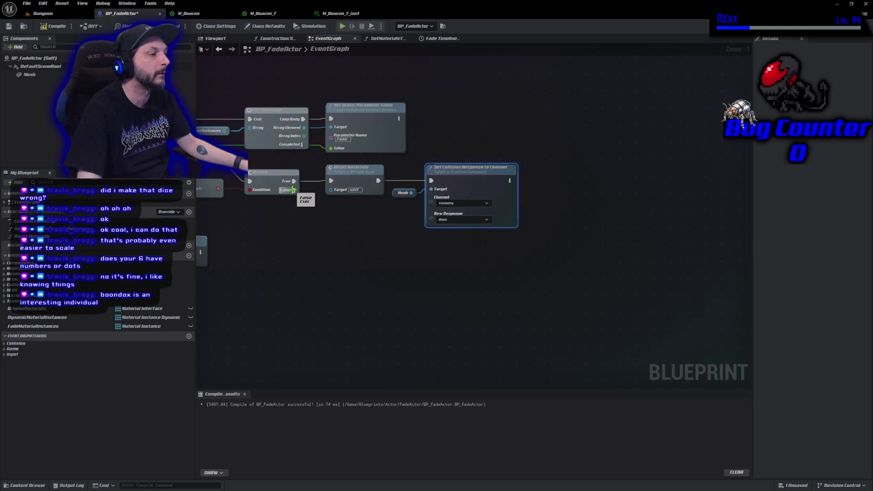
- Add a second Branch below, led from the upper Branch's False output
{"action": "left_click", "coordinate": [317, 236]}
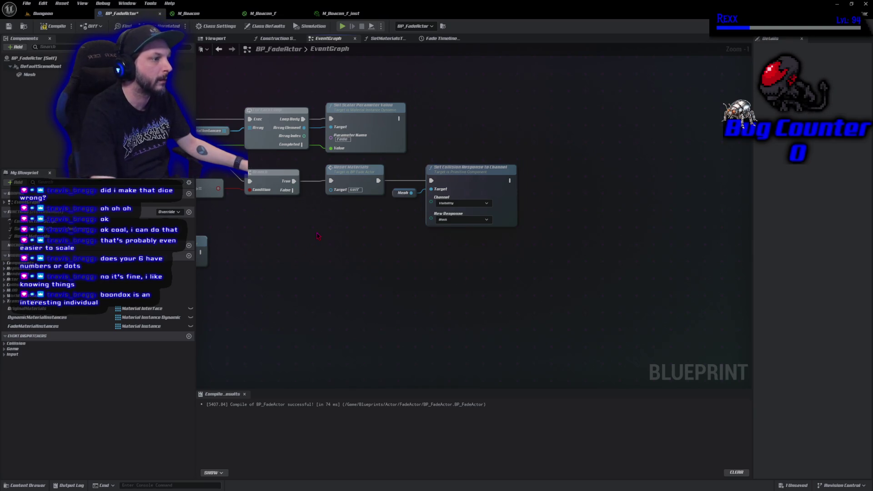
{"action": "left_click", "coordinate": [318, 235]}
{"action": "left_click_drag", "start_coordinate": [292, 190], "coordinate": [320, 241]}
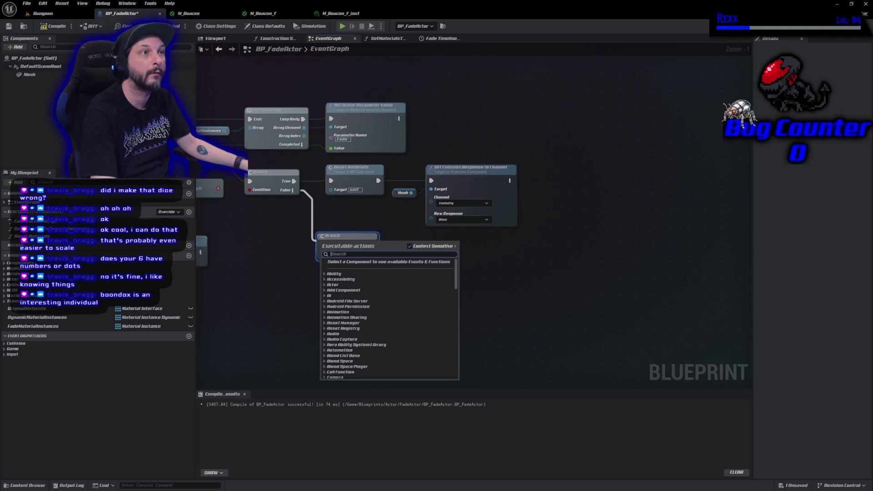
- Connect the upper Branch's False output to the lower Branch
{"action": "left_click", "coordinate": [552, 303]}
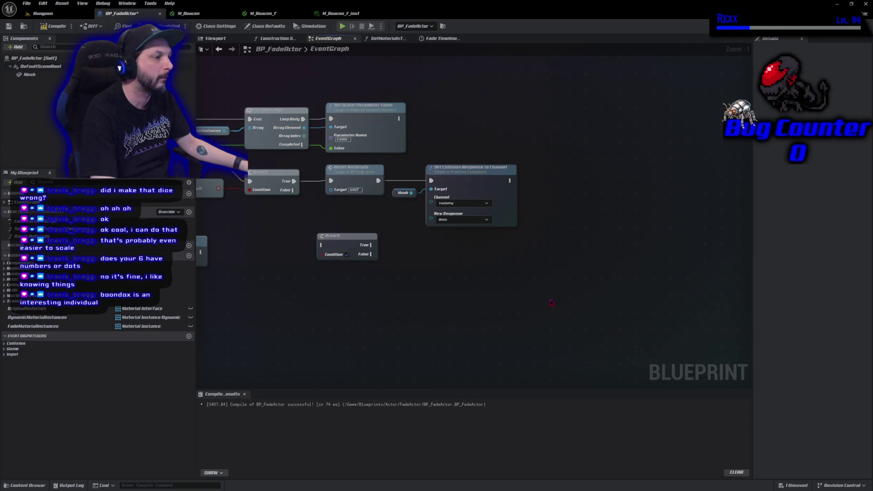
{"action": "mouse_move", "coordinate": [293, 190]}
{"action": "left_mouse_down"}
{"action": "mouse_move", "coordinate": [320, 245]}
{"action": "mouse_move", "coordinate": [349, 241]}
{"action": "left_mouse_up"}
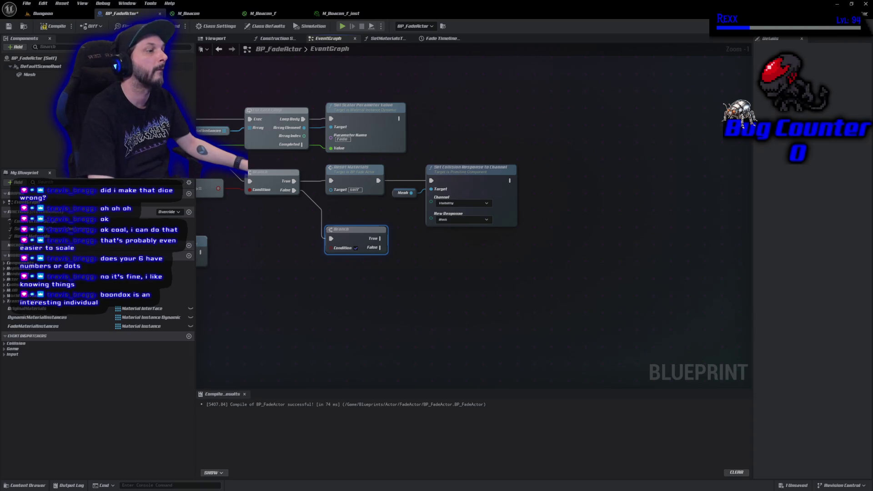
{"action": "left_click_drag", "start_coordinate": [247, 207], "coordinate": [394, 184]}
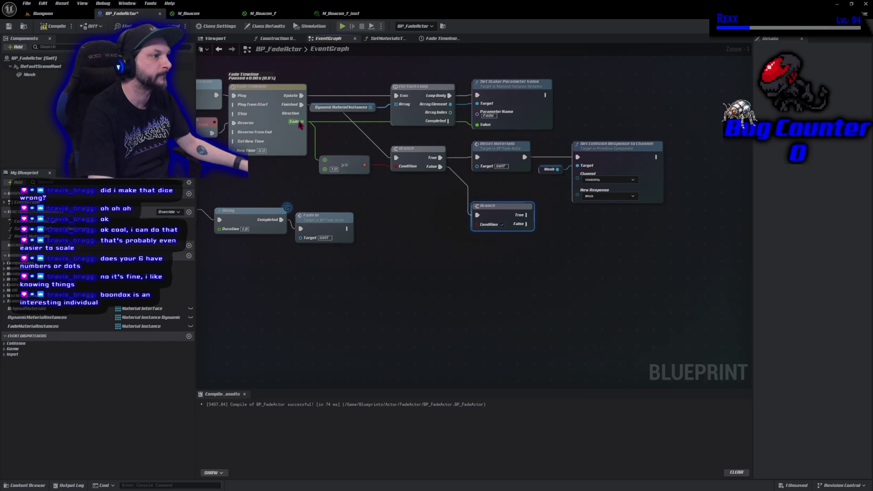
- Feed a Fade <= 0.0 comparison into the lower Branch's Condition
{"action": "left_click_drag", "start_coordinate": [303, 121], "coordinate": [359, 201]}
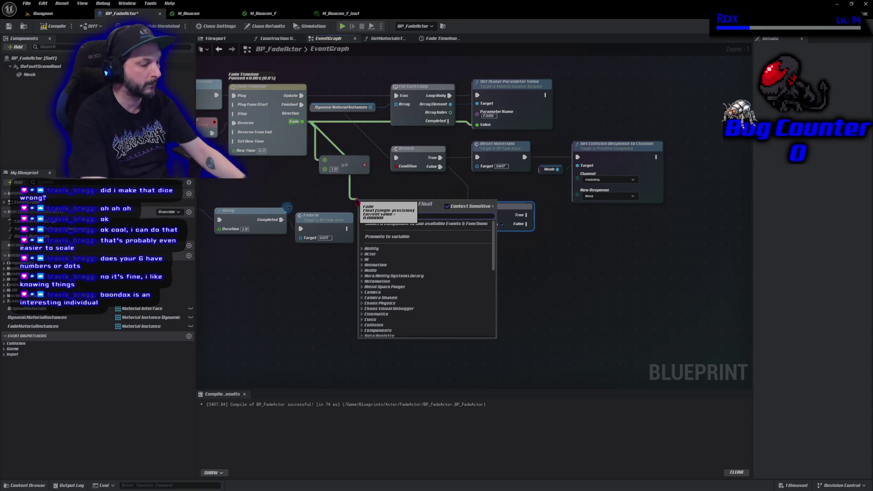
{"action": "type", "text": "<"}
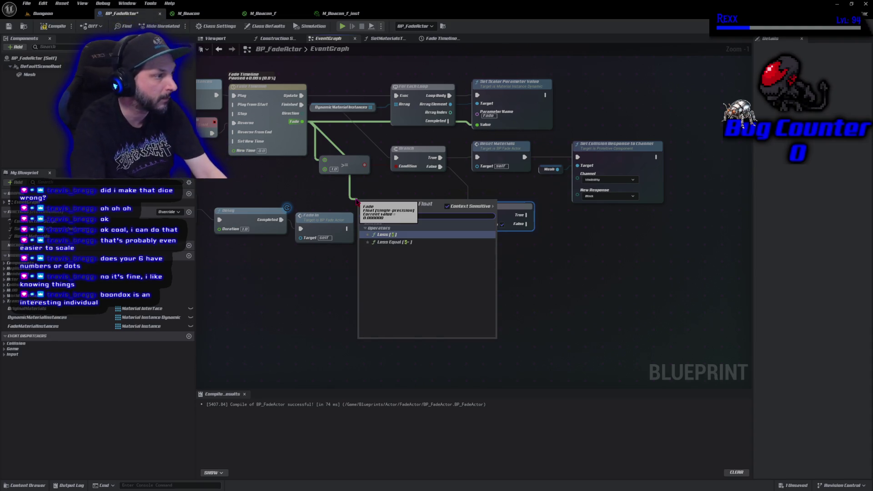
{"action": "key", "text": "Down"}
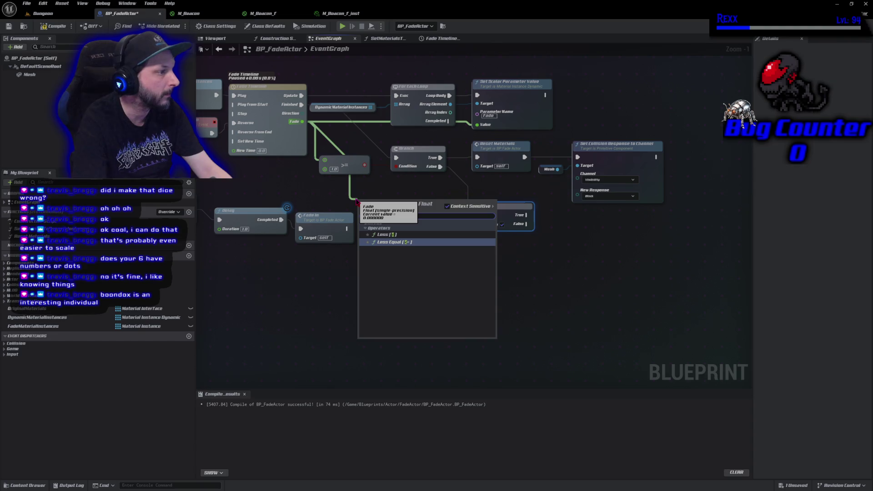
{"action": "key", "text": "Return"}
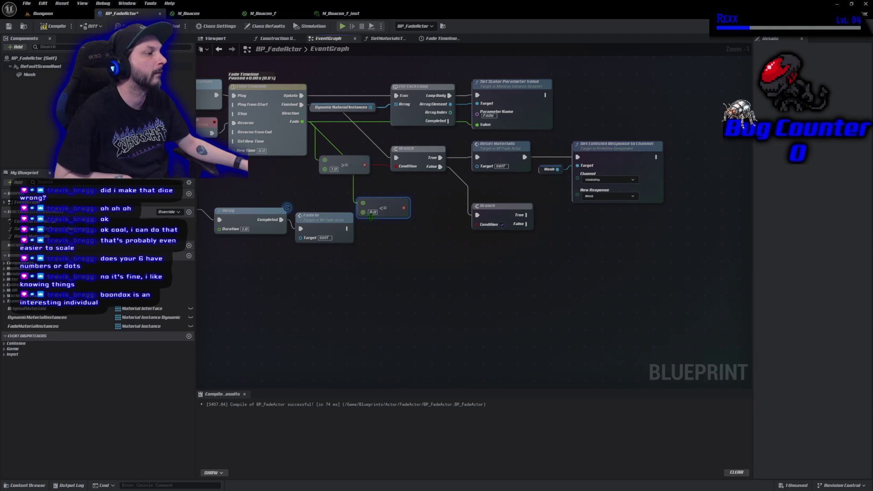
{"action": "left_click_drag", "start_coordinate": [405, 208], "coordinate": [475, 227]}
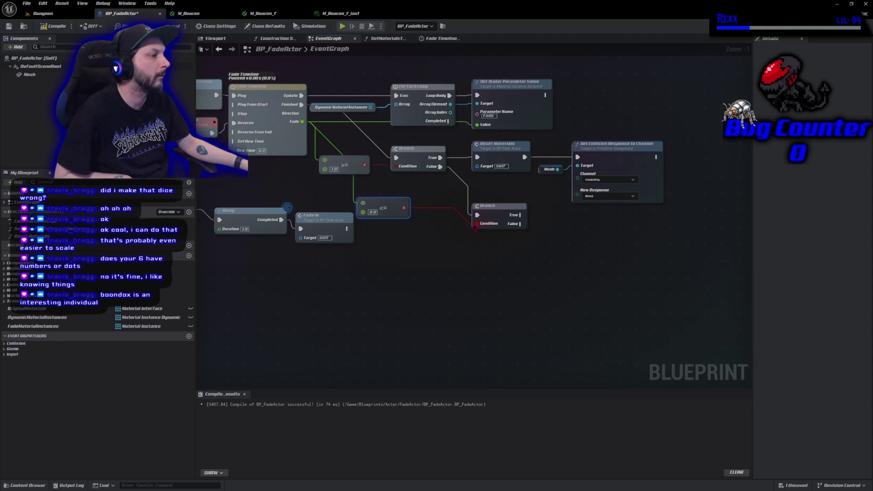
{"action": "left_click_drag", "start_coordinate": [377, 204], "coordinate": [430, 221]}
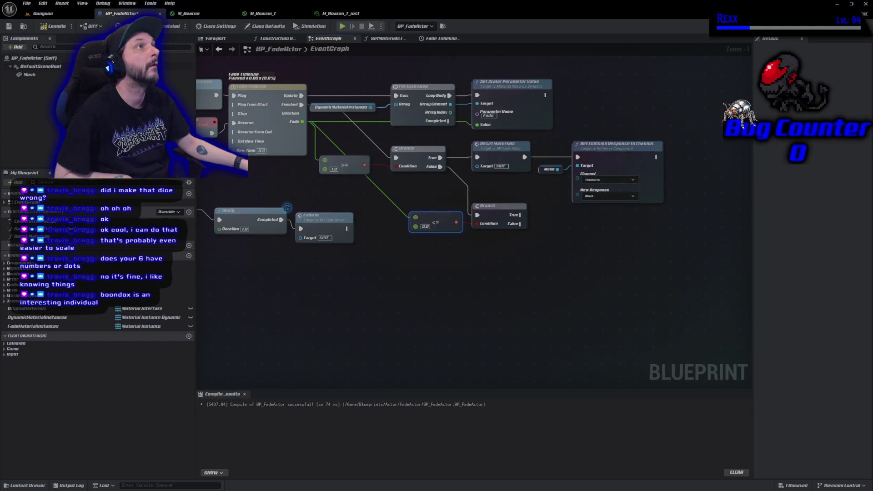
- Duplicate the Mesh collision nodes onto the lower Branch's True path with response Ignore
{"action": "left_click_drag", "start_coordinate": [569, 138], "coordinate": [575, 266]}
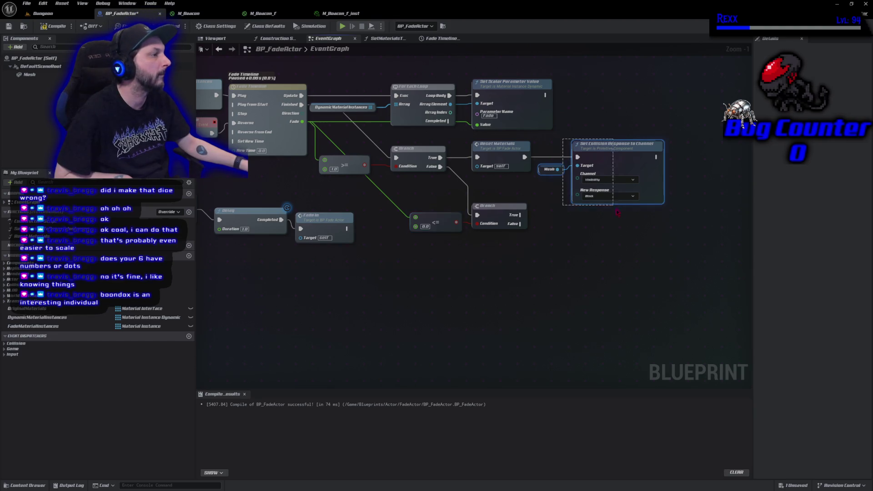
{"action": "key", "text": "ctrl+v"}
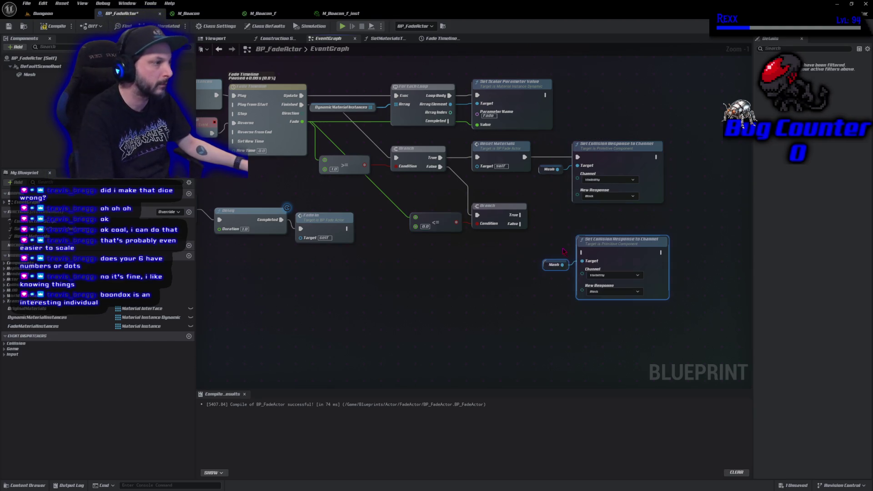
{"action": "mouse_move", "coordinate": [522, 213]}
{"action": "left_mouse_down"}
{"action": "mouse_move", "coordinate": [587, 237]}
{"action": "mouse_move", "coordinate": [582, 253]}
{"action": "left_mouse_up"}
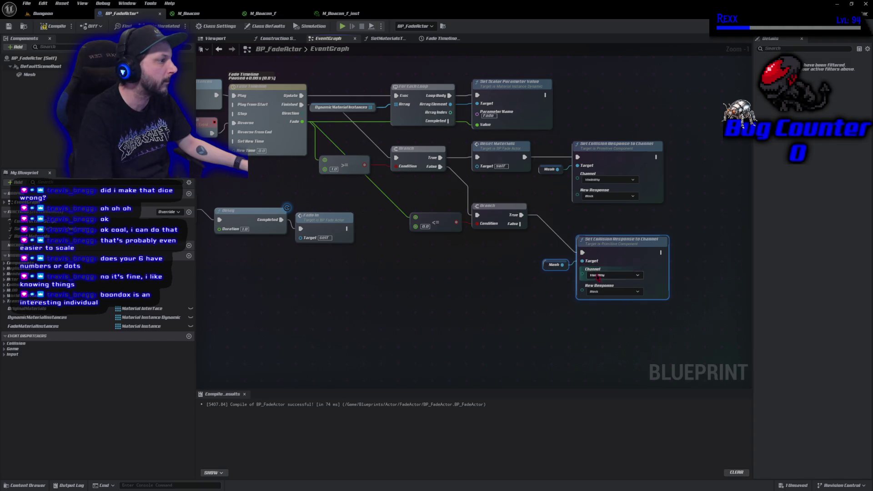
{"action": "left_click", "coordinate": [605, 292]}
{"action": "left_click", "coordinate": [605, 300]}
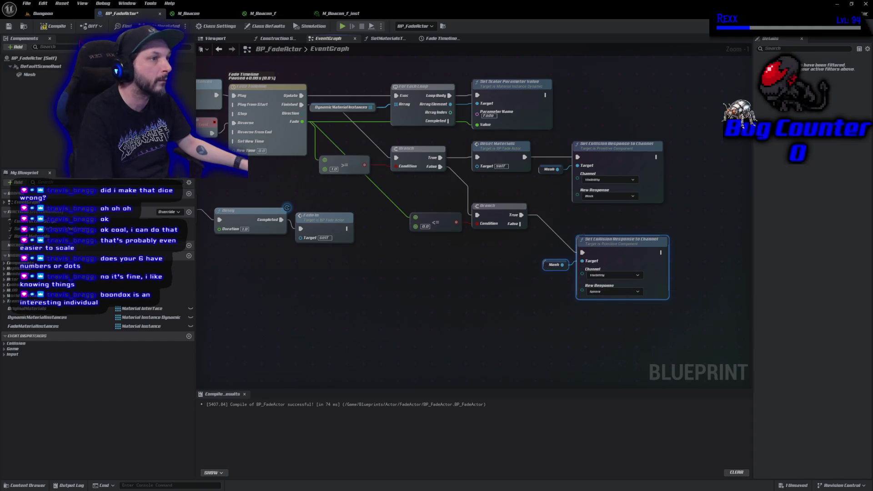
- Compile and save, then select the >= comparison, Branches, Reset Materials and collision nodes
{"action": "left_click", "coordinate": [54, 26]}
{"action": "key", "text": "ctrl+s"}
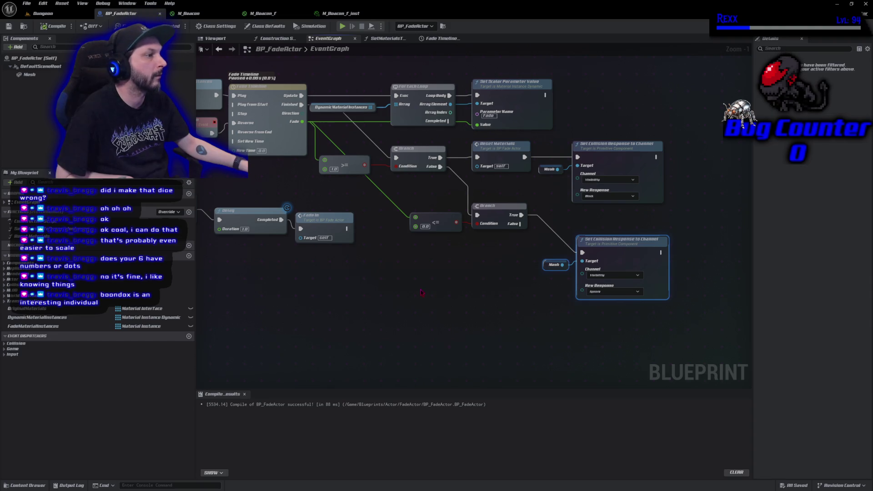
{"action": "mouse_move", "coordinate": [395, 323]}
{"action": "left_mouse_down"}
{"action": "mouse_move", "coordinate": [566, 248]}
{"action": "mouse_move", "coordinate": [655, 155]}
{"action": "left_mouse_up"}
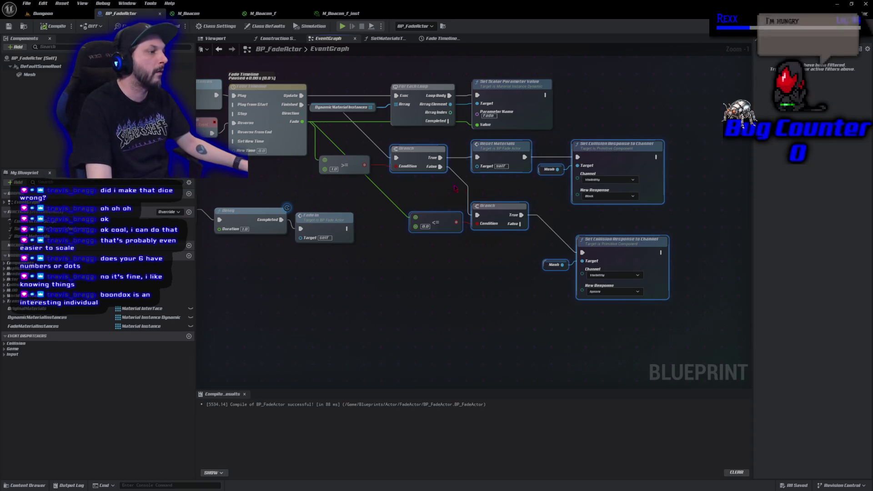
{"action": "left_click", "coordinate": [352, 164], "text": "ctrl"}
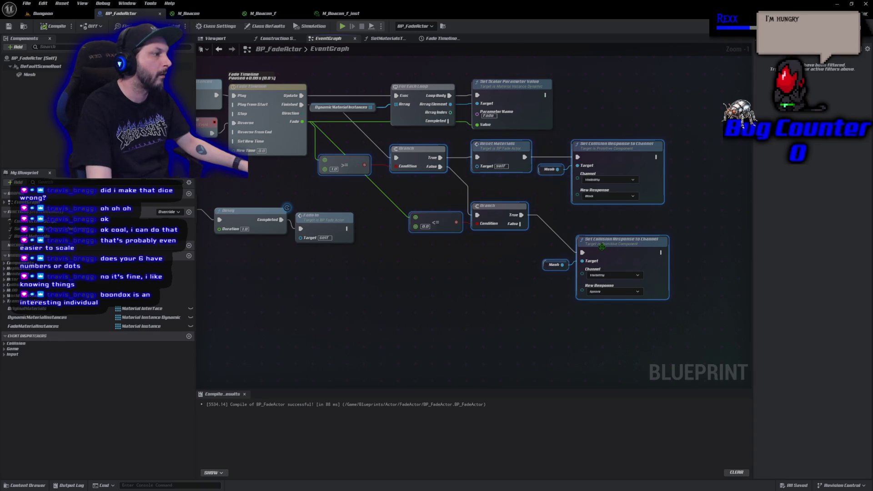
- Collapse the selected comparison, Branch and collision nodes into a function named Fade Finished
{"action": "right_click", "coordinate": [602, 246]}
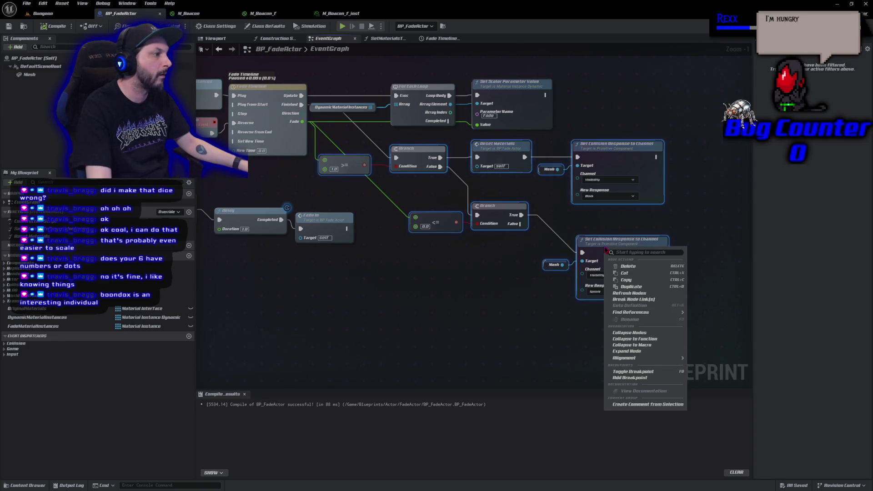
{"action": "left_click", "coordinate": [649, 342]}
{"action": "type", "text": "FadeFlash"}
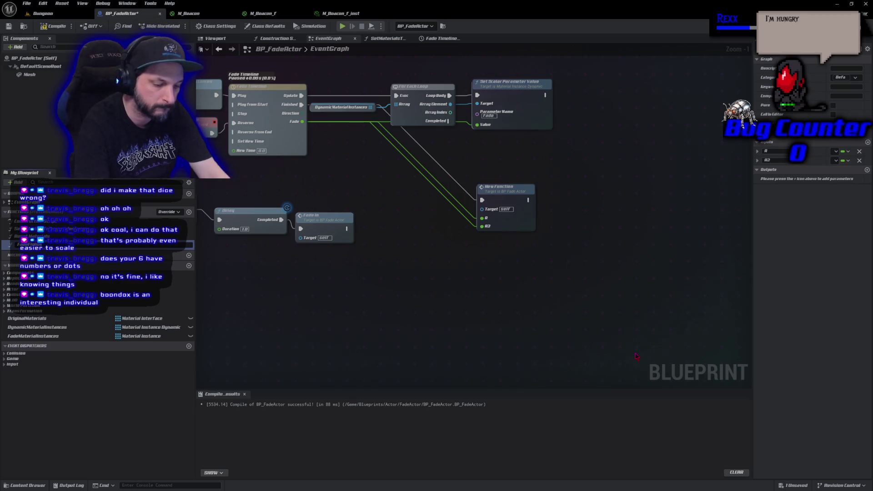
{"action": "key", "text": "Return"}
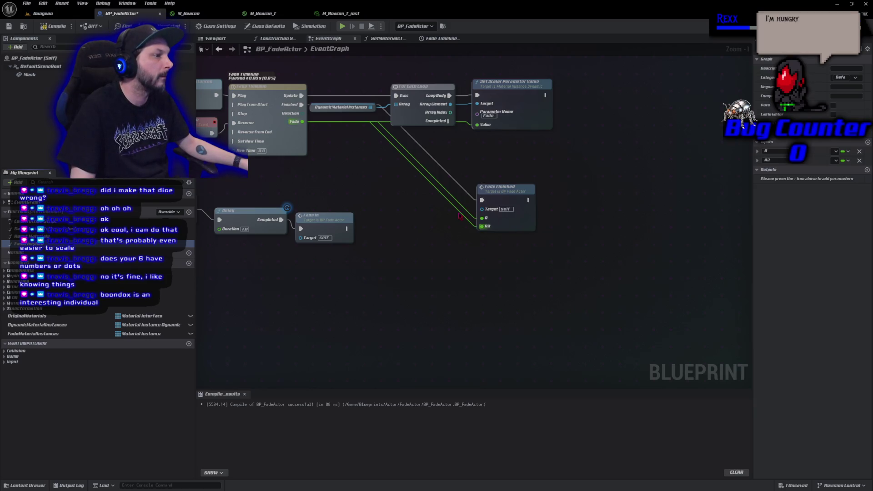
- In Fade Finished, wire input A to the <= node, delete B2, rename A to Fade, compile
{"action": "double_click", "coordinate": [522, 191]}
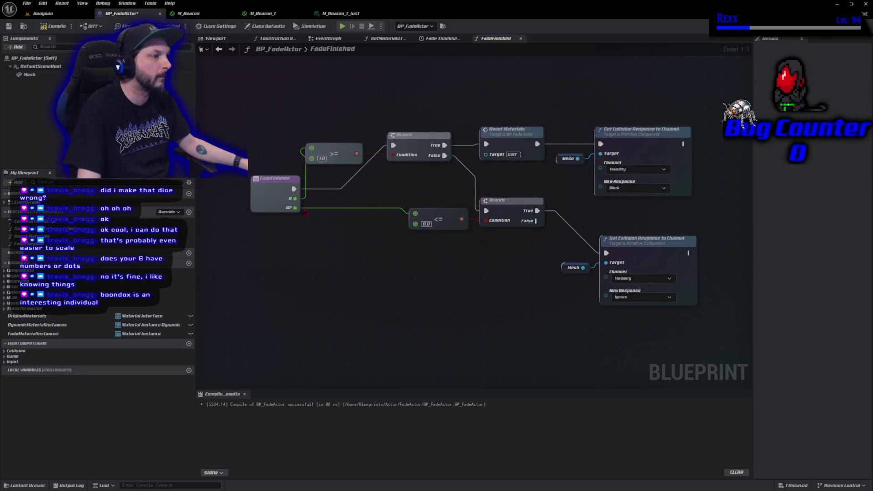
{"action": "mouse_move", "coordinate": [296, 210]}
{"action": "left_mouse_down"}
{"action": "mouse_move", "coordinate": [299, 202]}
{"action": "mouse_move", "coordinate": [415, 214]}
{"action": "left_mouse_up"}
{"action": "left_click", "coordinate": [278, 189]}
{"action": "left_click", "coordinate": [859, 181]}
{"action": "left_click", "coordinate": [785, 169]}
{"action": "type", "text": "Fade"}
{"action": "key", "text": "Return"}
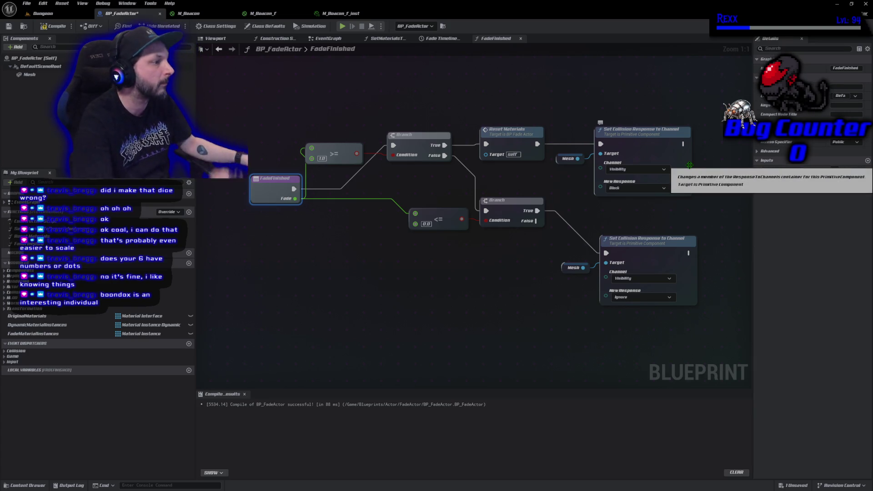
{"action": "left_click", "coordinate": [57, 26]}
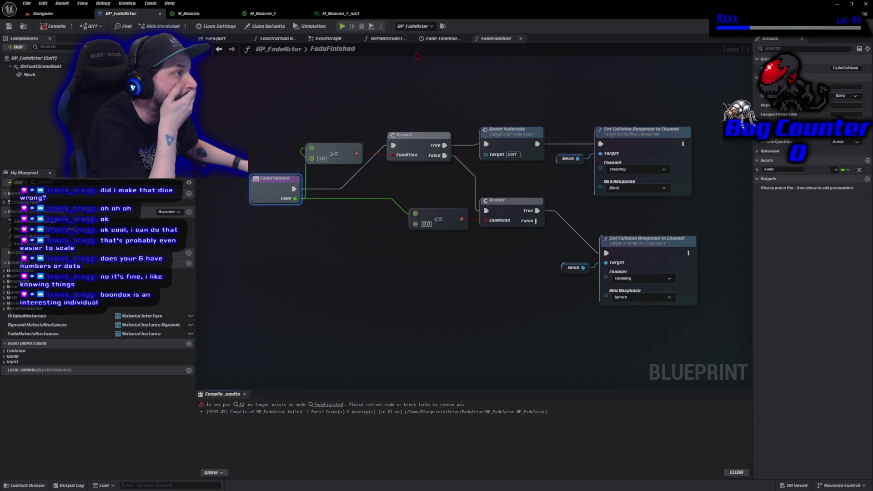
- Break the stale A2 link on Fade Finished in the Event Graph, then recompile and save
{"action": "left_click", "coordinate": [327, 38]}
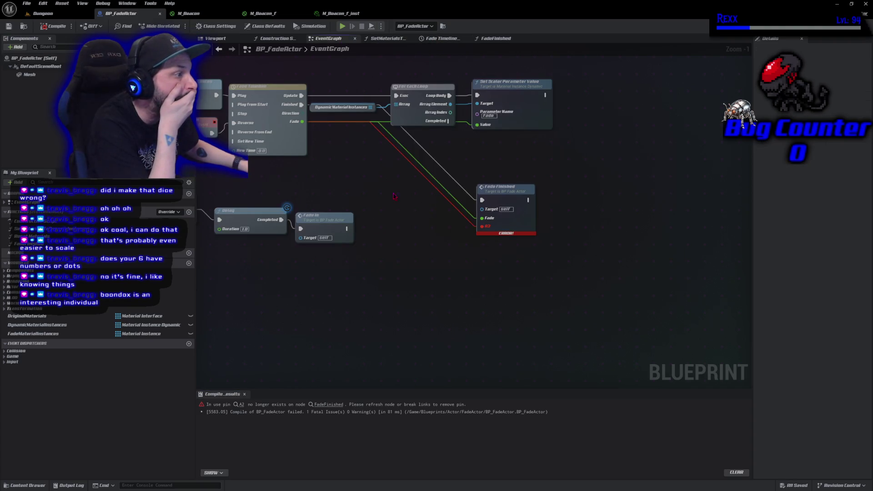
{"action": "right_click", "coordinate": [496, 228]}
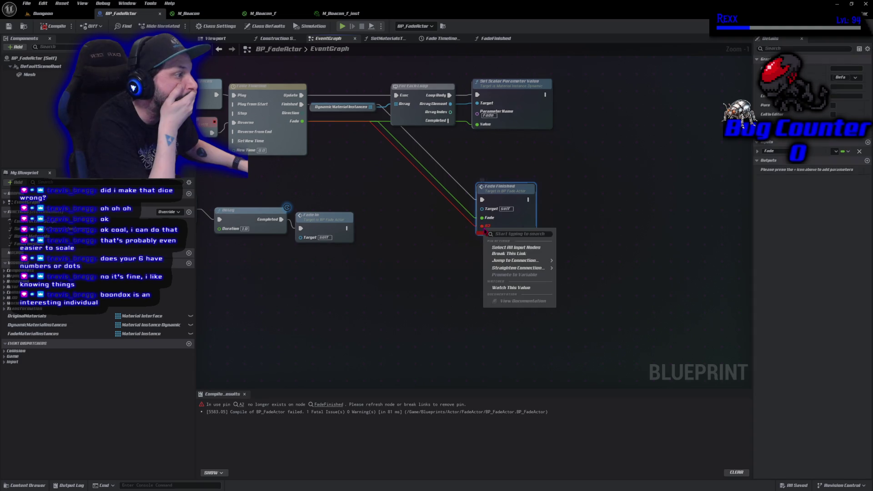
{"action": "left_click", "coordinate": [499, 255]}
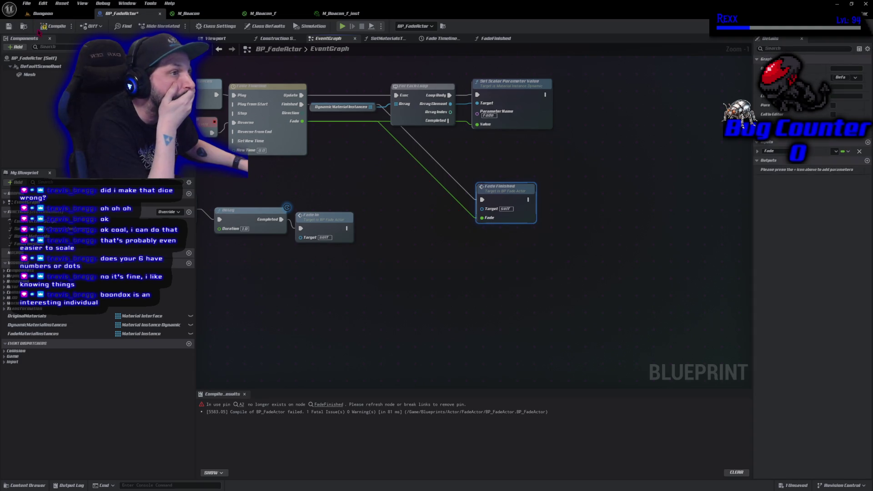
{"action": "left_click", "coordinate": [54, 26]}
{"action": "left_click", "coordinate": [9, 26]}
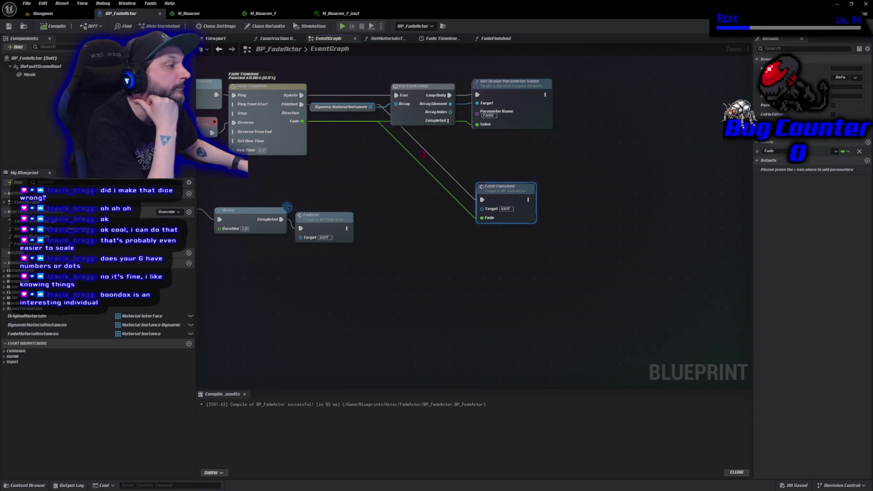
- Move Fade Finished under the For Each Loop, Save All, and check the Git client's pending changes
{"action": "mouse_move", "coordinate": [494, 186]}
{"action": "left_mouse_down"}
{"action": "mouse_move", "coordinate": [373, 146]}
{"action": "mouse_move", "coordinate": [419, 146]}
{"action": "left_mouse_up"}
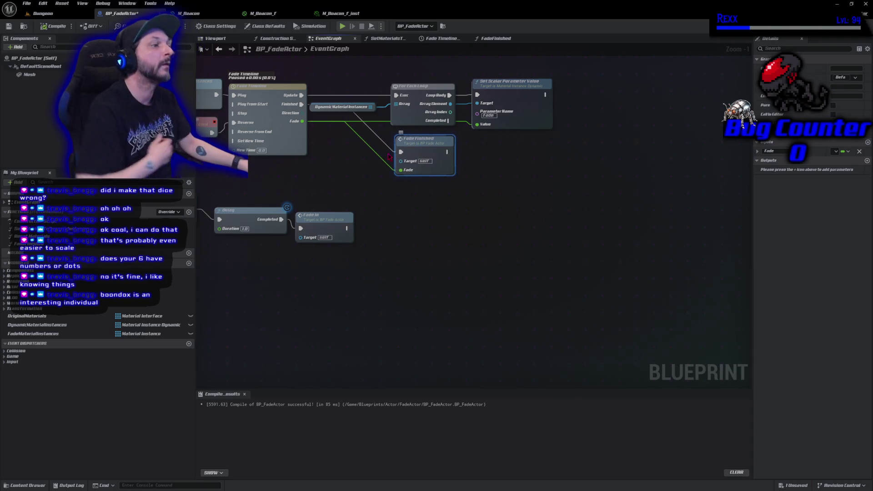
{"action": "mouse_move", "coordinate": [337, 178]}
{"action": "left_mouse_down"}
{"action": "mouse_move", "coordinate": [565, 222]}
{"action": "mouse_move", "coordinate": [496, 237]}
{"action": "left_mouse_up"}
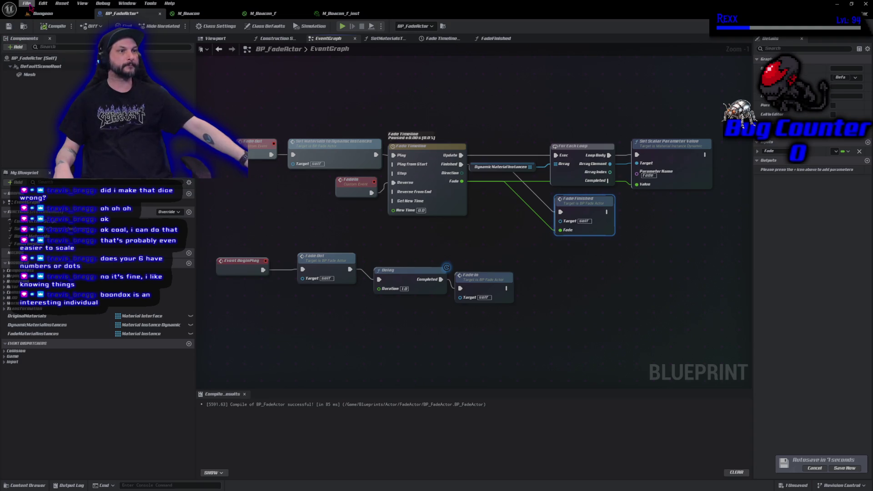
{"action": "left_click", "coordinate": [26, 3]}
{"action": "left_click", "coordinate": [56, 49]}
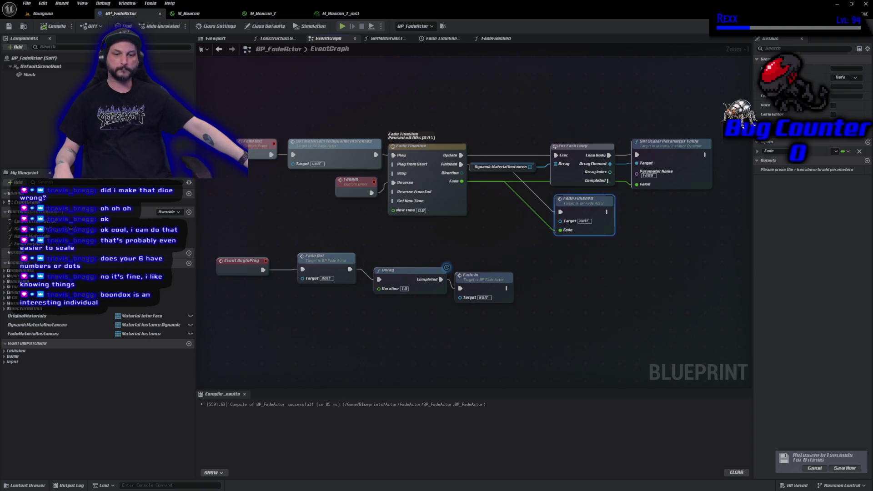
{"action": "key", "text": "alt+Tab"}
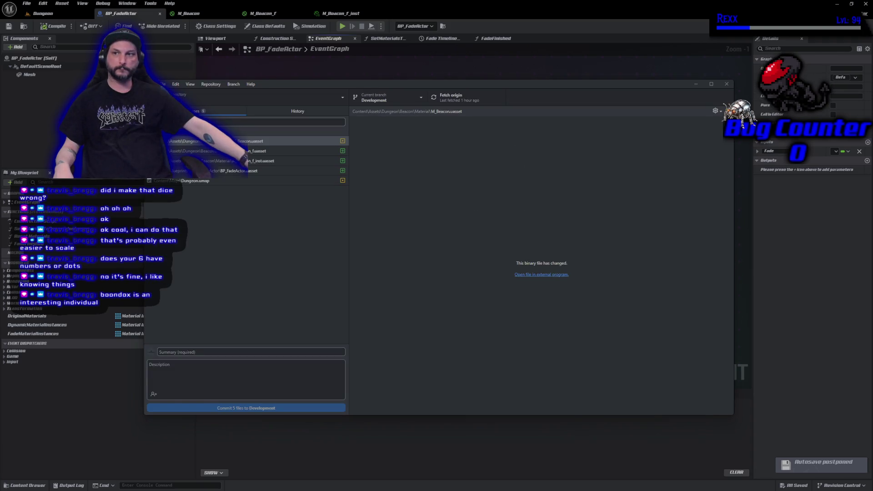
- Commit the five changed files to Development with summary 'Fade Actor' and push to origin
{"action": "left_click", "coordinate": [228, 348]}
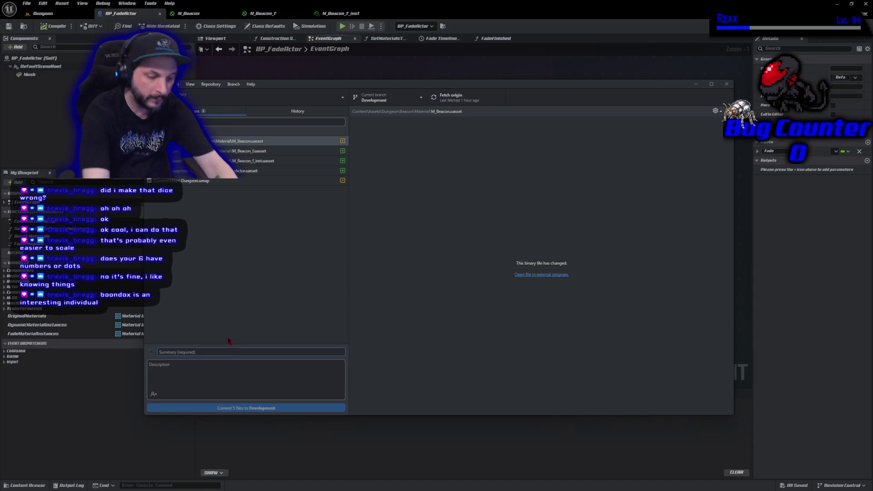
{"action": "type", "text": "Fade A"}
{"action": "type", "text": "ctor"}
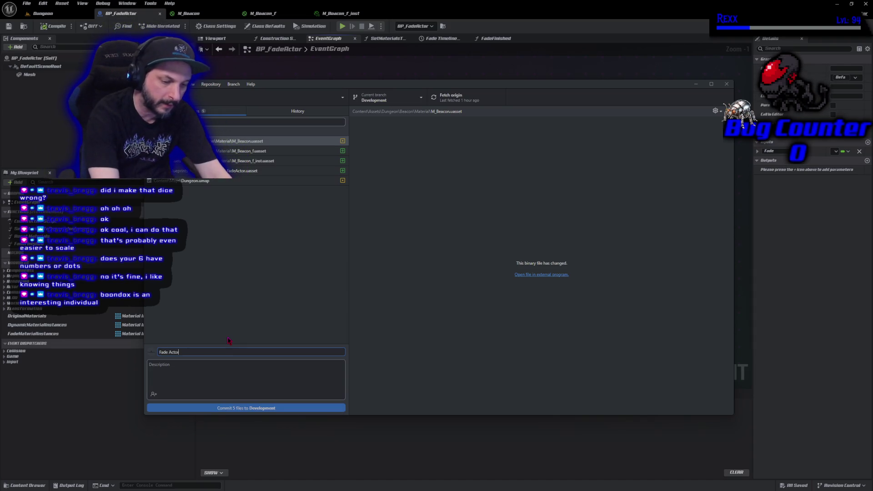
{"action": "left_click", "coordinate": [227, 409]}
{"action": "left_click", "coordinate": [625, 177]}
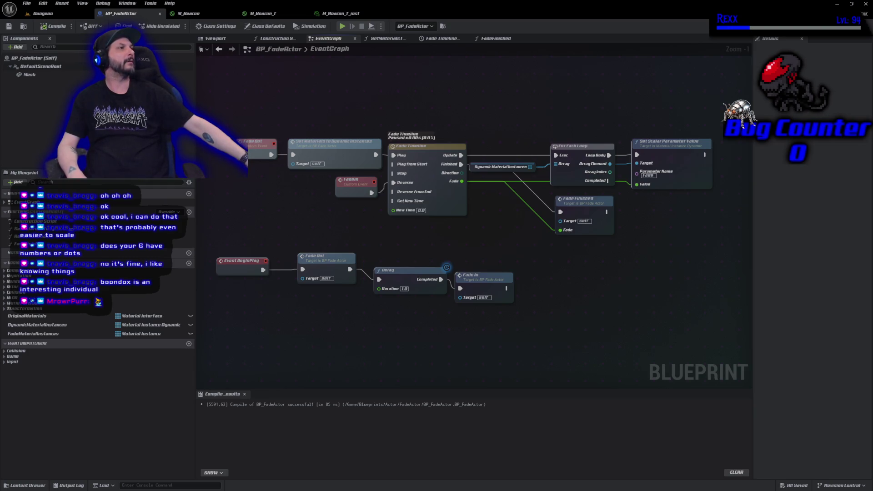
- Set the Mesh collision preset to Custom, blocking Projectile while ignoring Camera and Visibility
{"action": "left_click", "coordinate": [63, 75]}
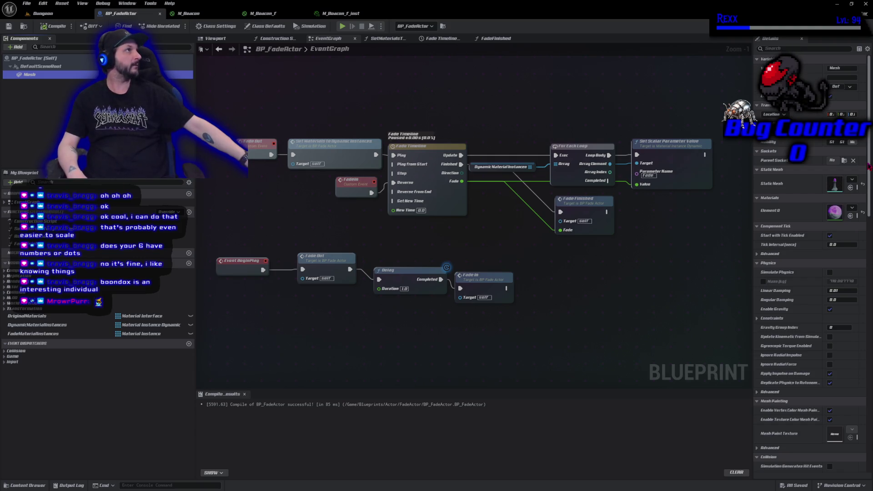
{"action": "scroll", "coordinate": [868, 167], "scroll_direction": "down", "scroll_amount": 3}
{"action": "scroll", "coordinate": [868, 167], "scroll_direction": "down", "scroll_amount": 10}
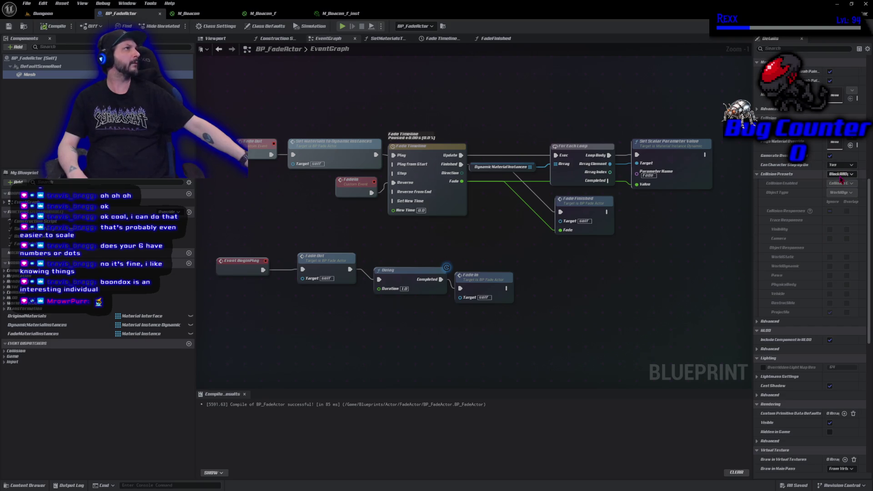
{"action": "left_click_drag", "start_coordinate": [751, 183], "coordinate": [707, 184]}
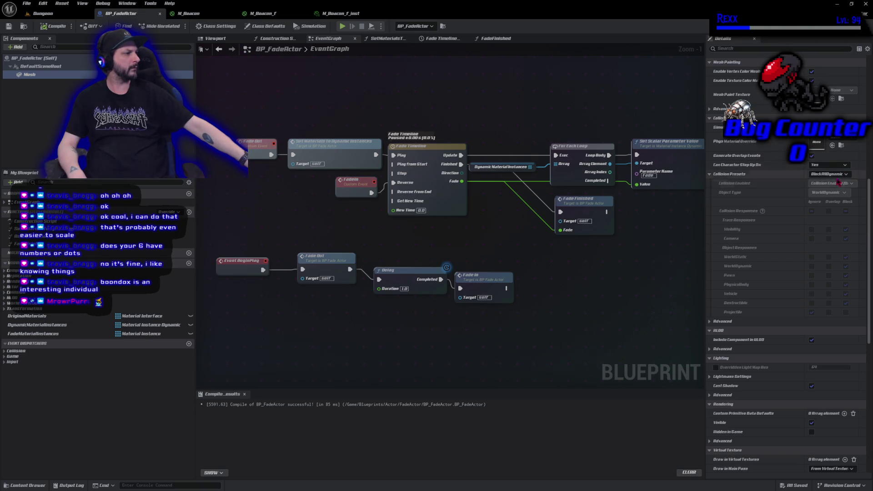
{"action": "left_click", "coordinate": [838, 176]}
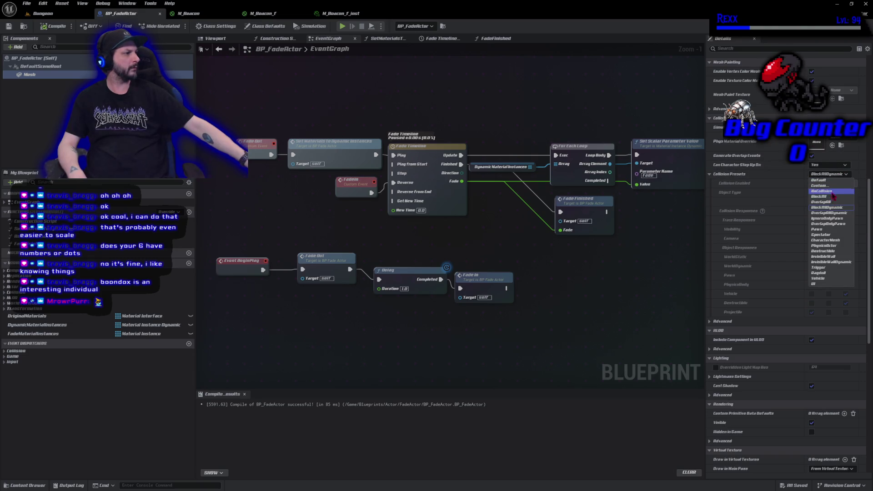
{"action": "left_click", "coordinate": [825, 186]}
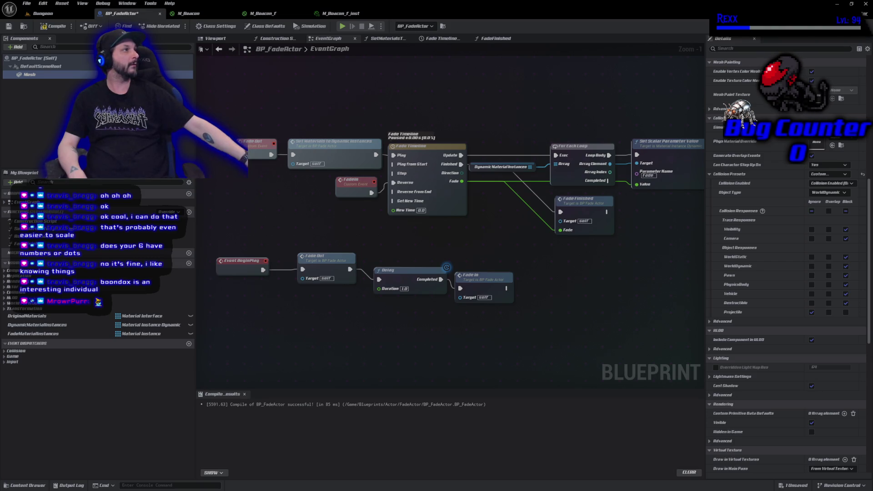
{"action": "left_click", "coordinate": [846, 312]}
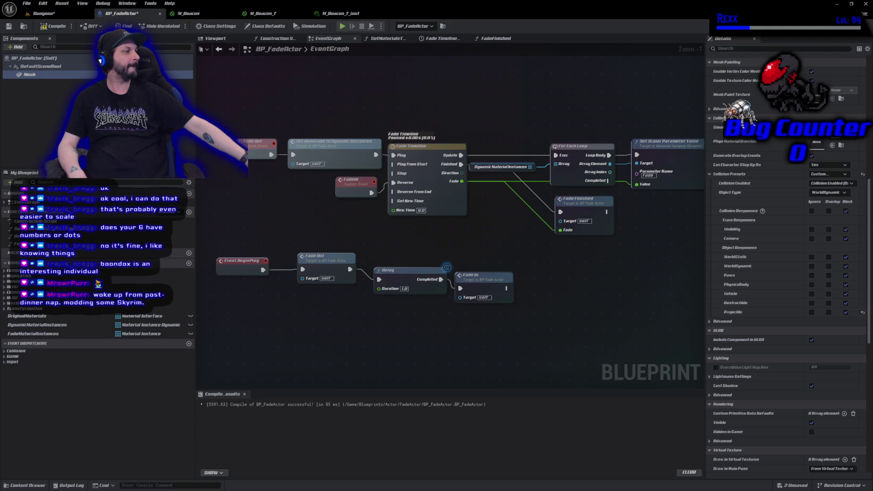
{"action": "left_click", "coordinate": [811, 239]}
{"action": "left_click", "coordinate": [811, 229]}
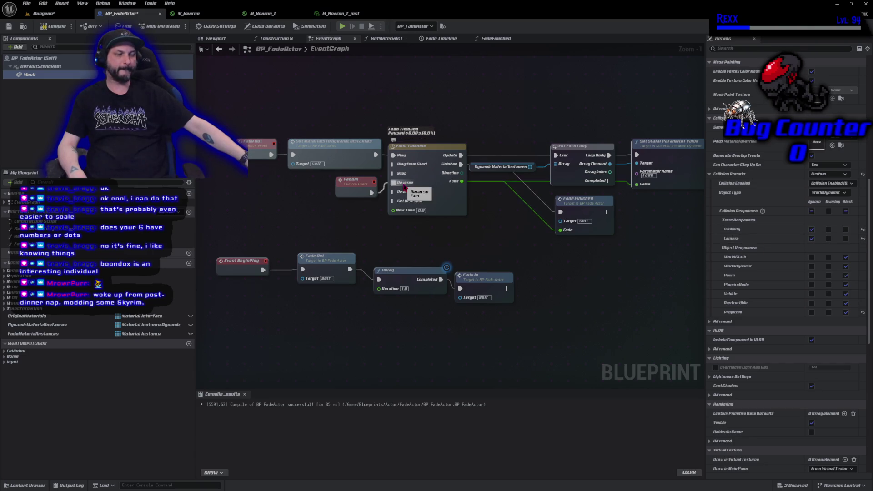
- Compile BP_FadeActor and save everything with File > Save All
{"action": "left_click", "coordinate": [53, 26]}
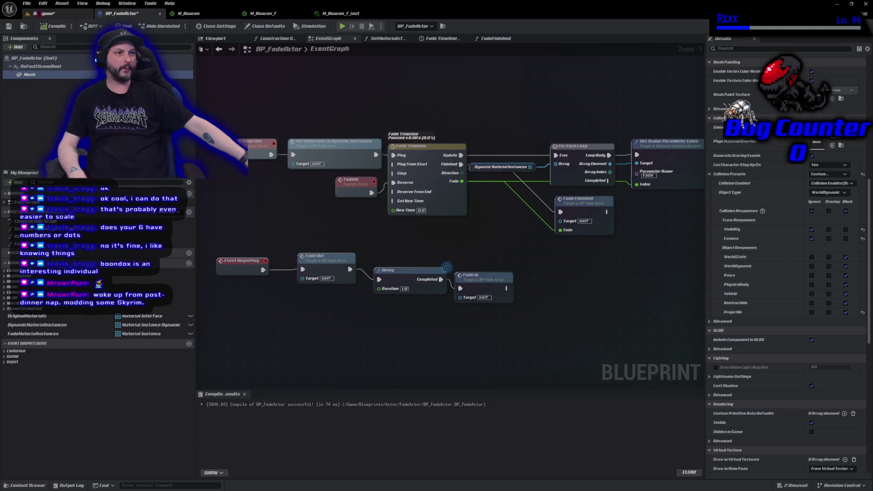
{"action": "left_click", "coordinate": [27, 4]}
{"action": "left_click", "coordinate": [46, 50]}
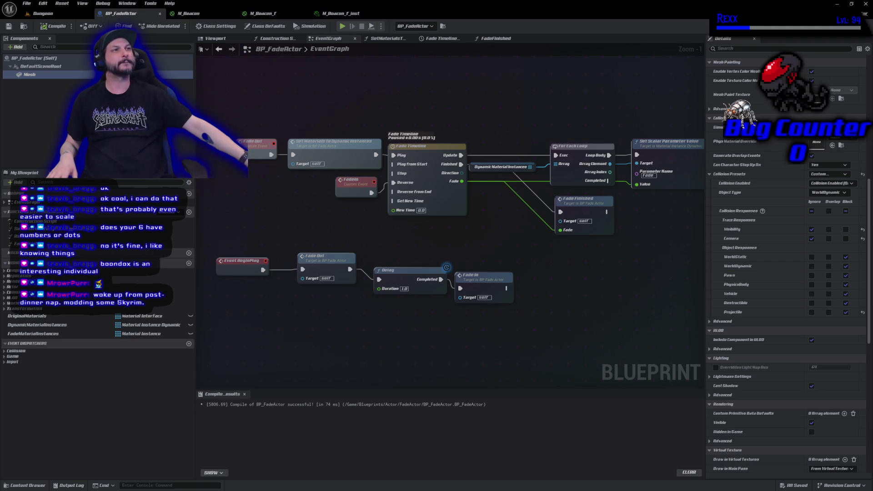
{"action": "left_click", "coordinate": [44, 13]}
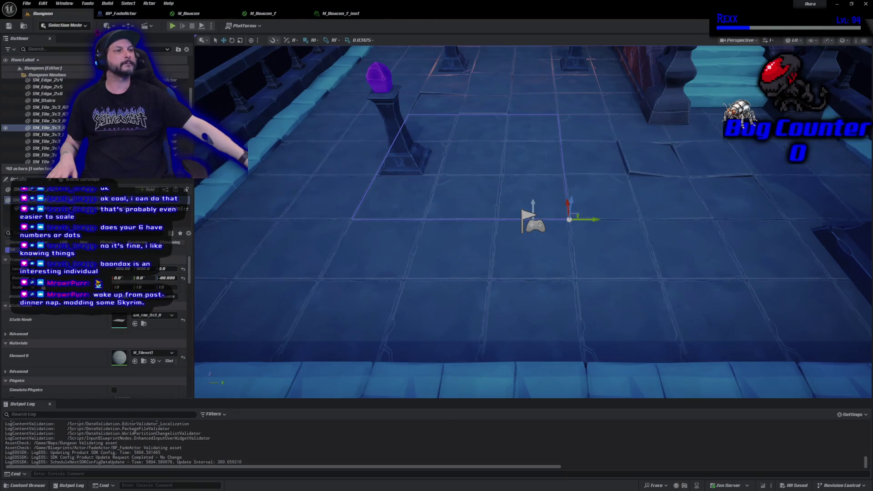
{"action": "left_click", "coordinate": [172, 27]}
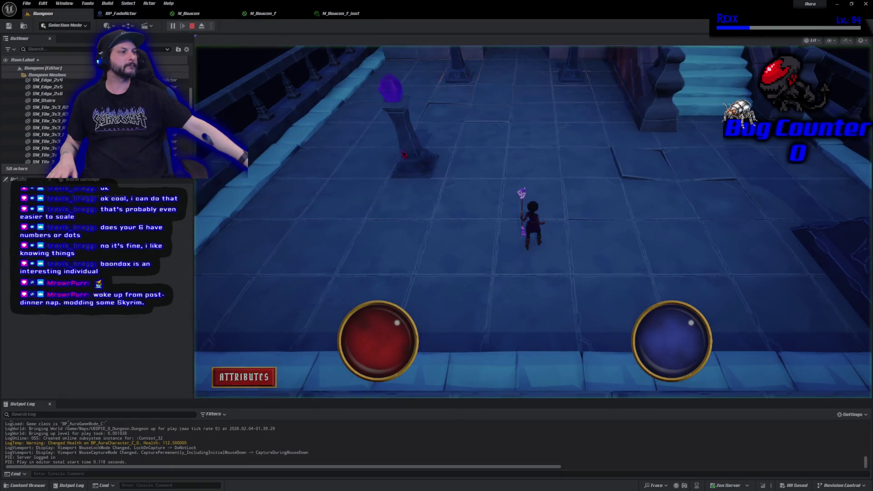
{"action": "left_click", "coordinate": [413, 156]}
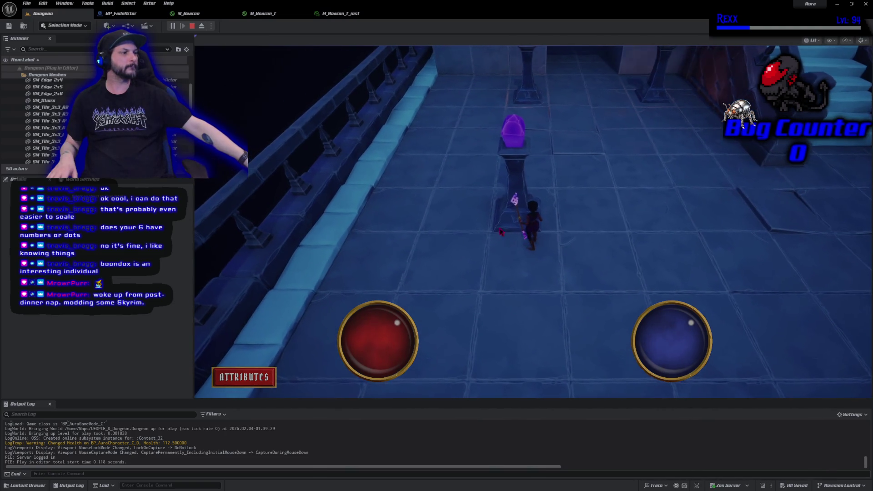
{"action": "left_click", "coordinate": [519, 299]}
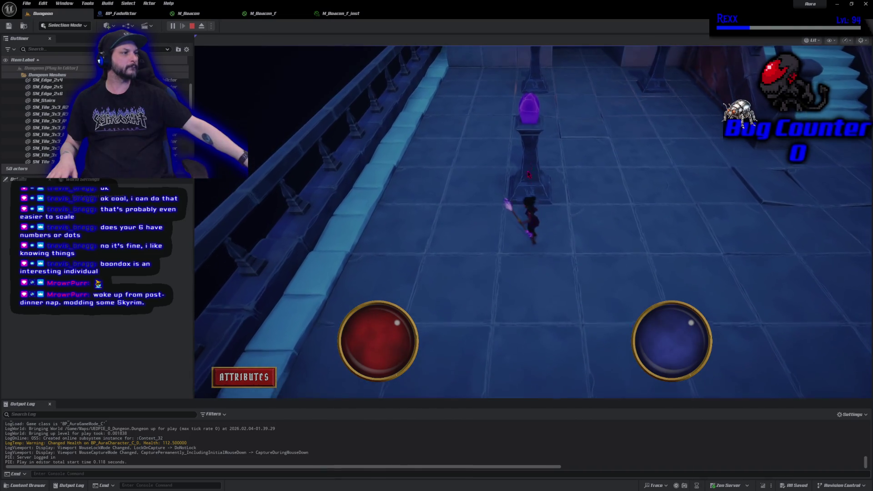
{"action": "left_click", "coordinate": [541, 310]}
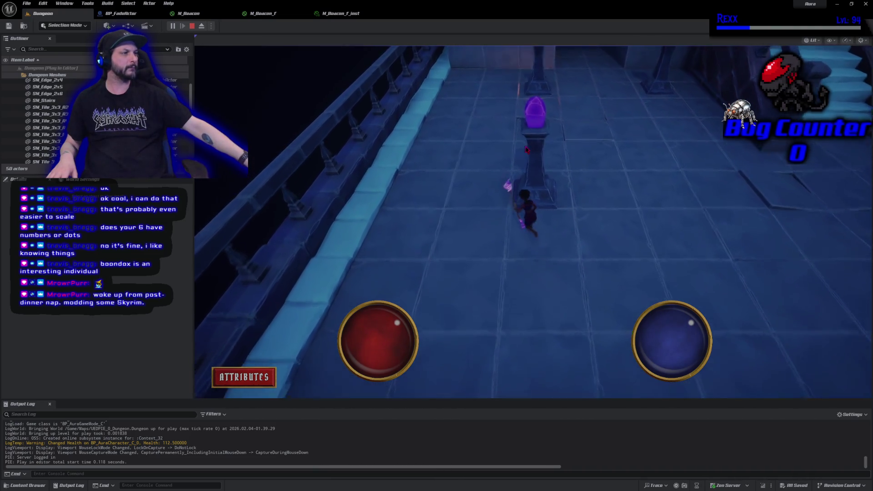
{"action": "left_click", "coordinate": [191, 26]}
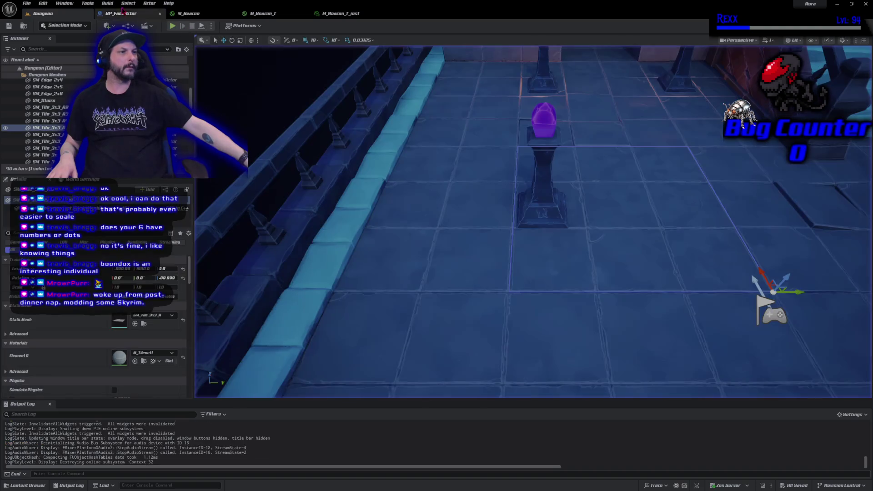
{"action": "left_click", "coordinate": [120, 13]}
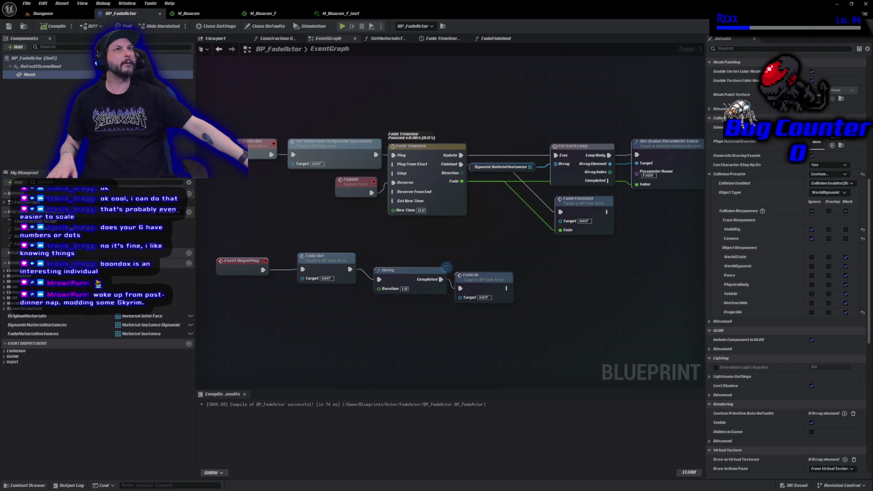
{"action": "left_click", "coordinate": [57, 14]}
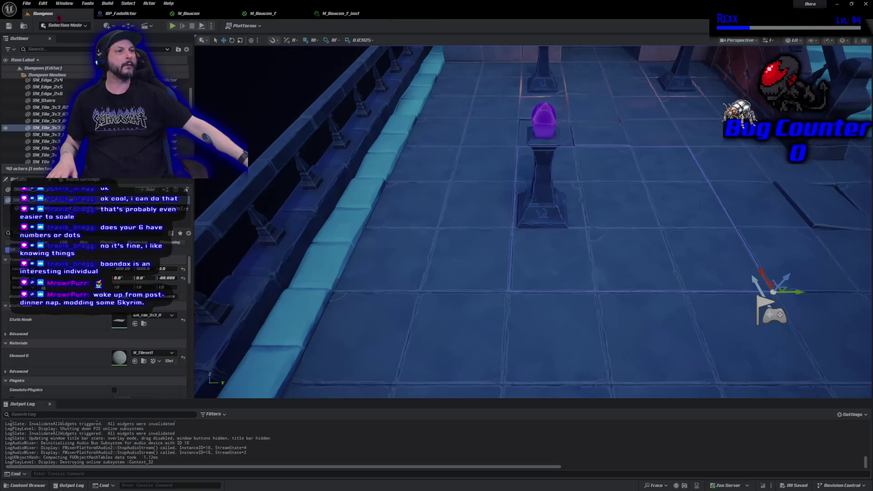
{"action": "left_click", "coordinate": [174, 26]}
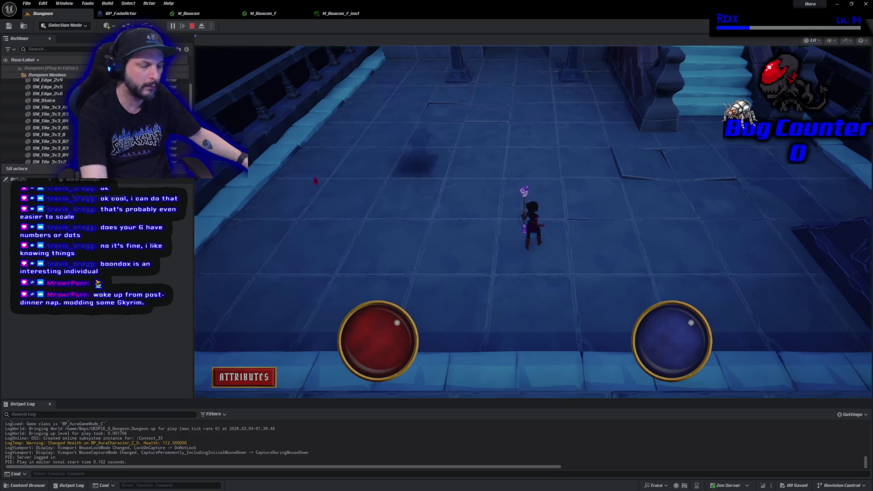
{"action": "left_click", "coordinate": [418, 166]}
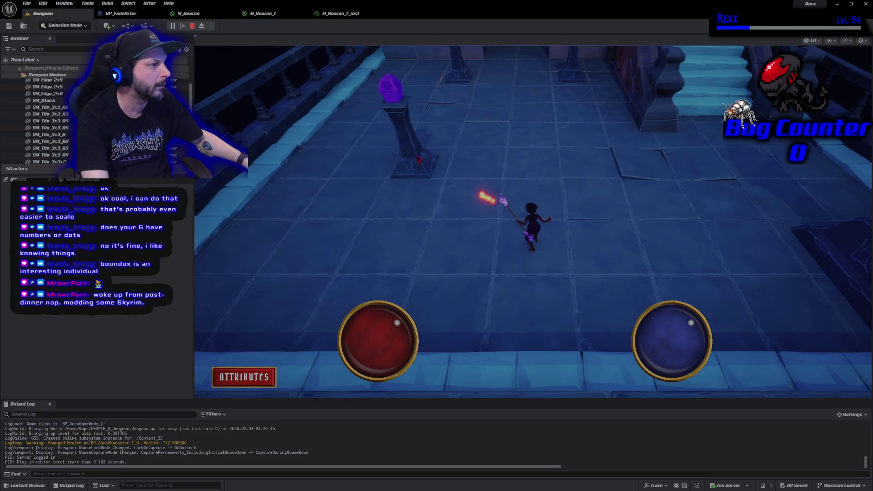
{"action": "left_click", "coordinate": [192, 26]}
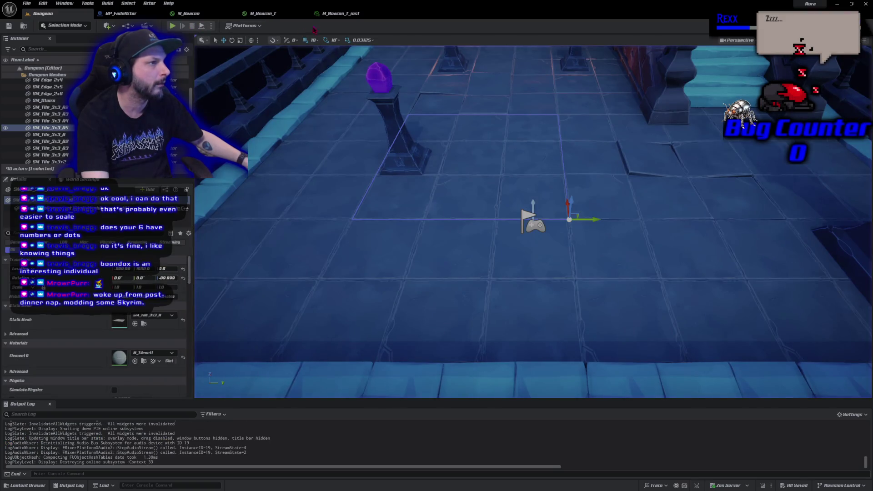
{"action": "left_click", "coordinate": [132, 13]}
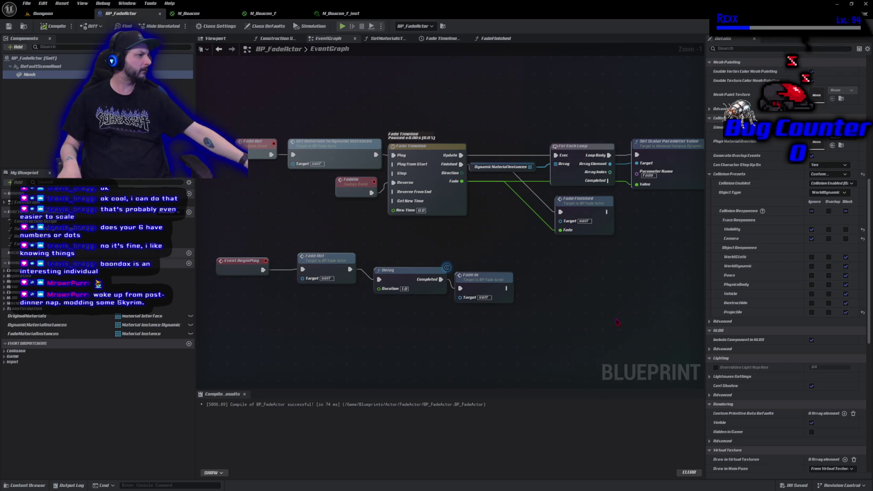
- Make the Mesh ignore the Camera channel, then compile and save BP_FadeActor
{"action": "left_click", "coordinate": [812, 239]}
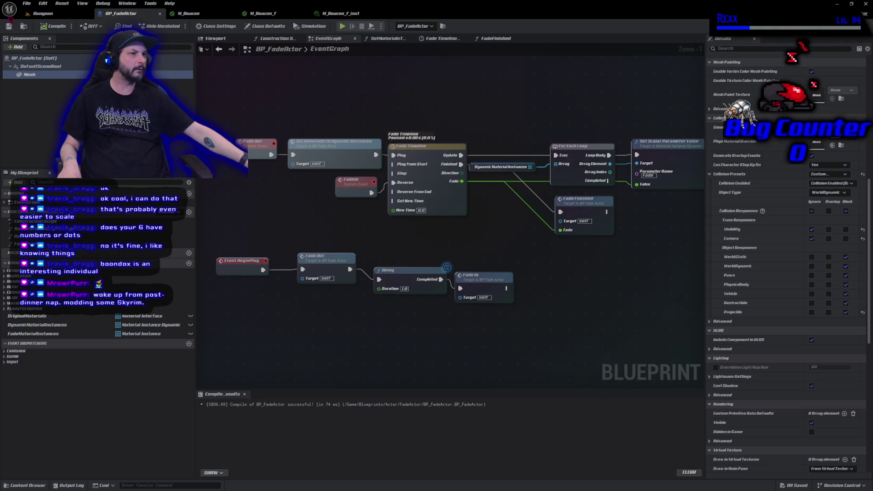
{"action": "left_click", "coordinate": [50, 26]}
{"action": "left_click", "coordinate": [8, 26]}
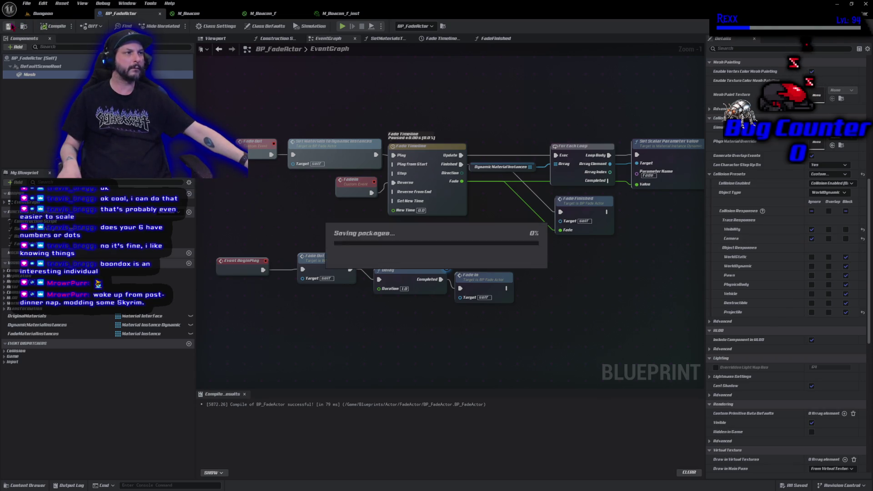
- Inspect Class Defaults' advanced collision settings, then review the DefaultSceneRoot and Mesh properties
{"action": "left_click", "coordinate": [67, 75]}
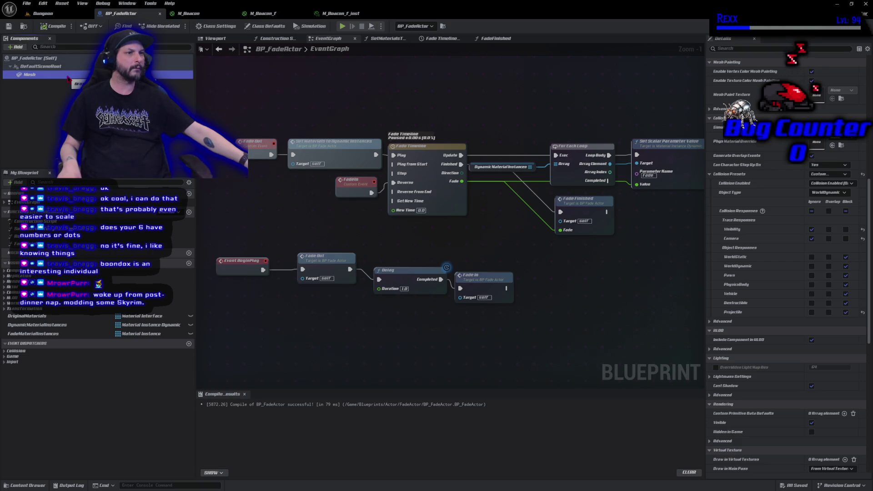
{"action": "left_click", "coordinate": [67, 58]}
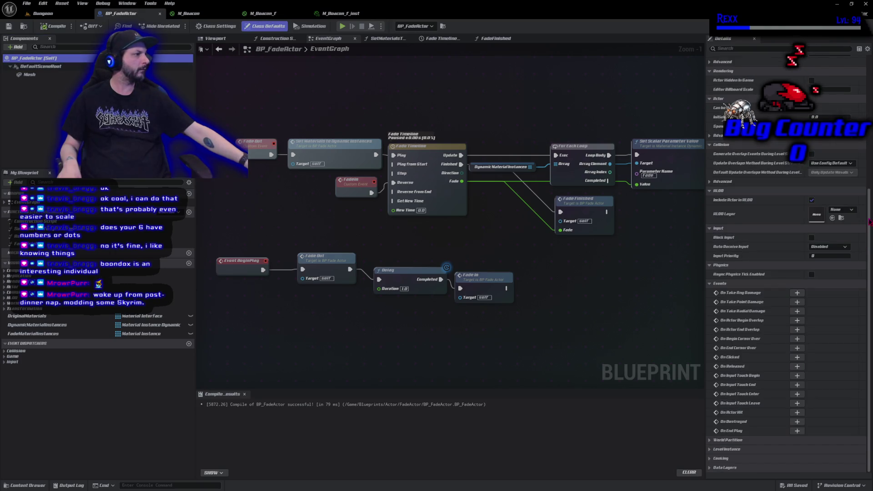
{"action": "scroll", "coordinate": [824, 242], "scroll_direction": "up", "scroll_amount": 5}
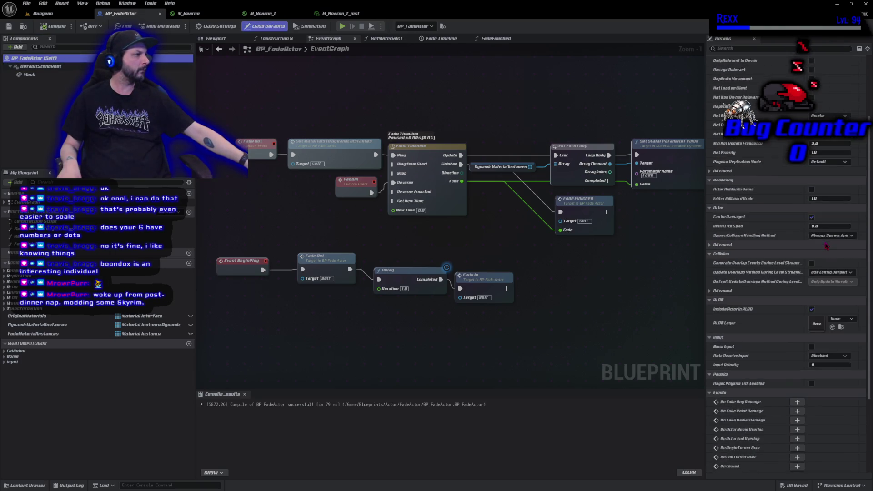
{"action": "scroll", "coordinate": [813, 239], "scroll_direction": "down", "scroll_amount": 5}
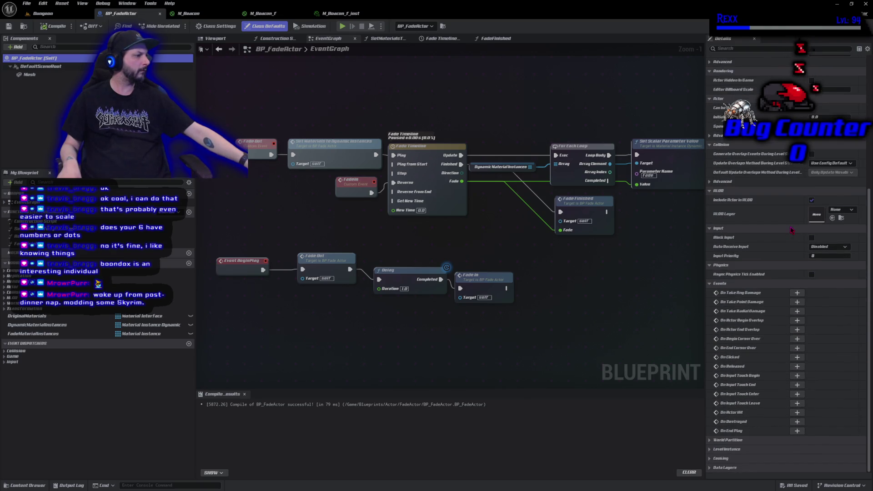
{"action": "scroll", "coordinate": [791, 230], "scroll_direction": "up", "scroll_amount": 2}
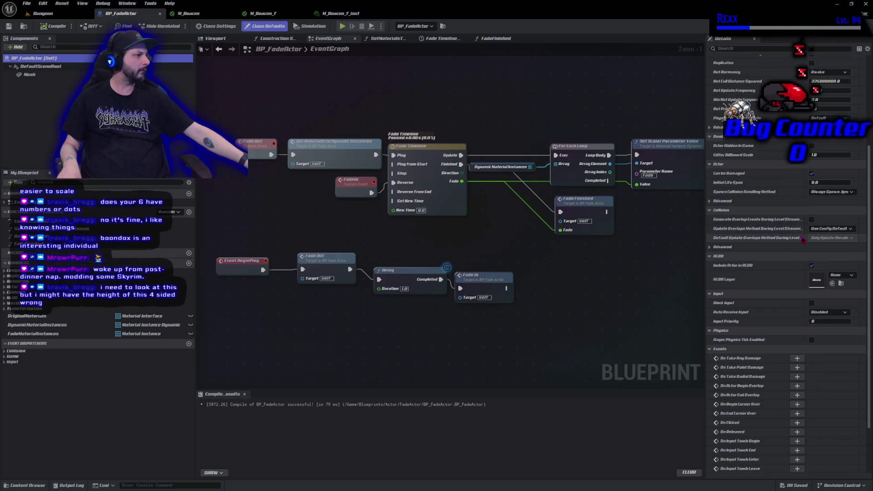
{"action": "left_click", "coordinate": [710, 247]}
{"action": "left_click", "coordinate": [850, 228]}
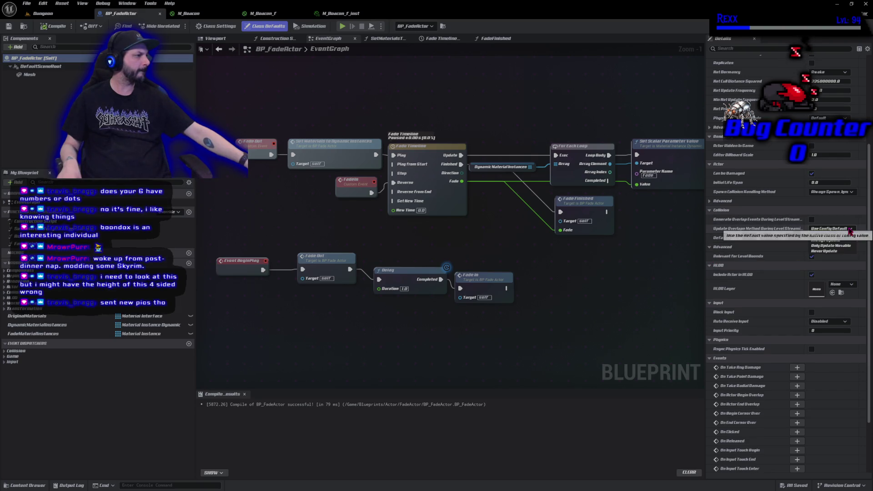
{"action": "left_click", "coordinate": [850, 229]}
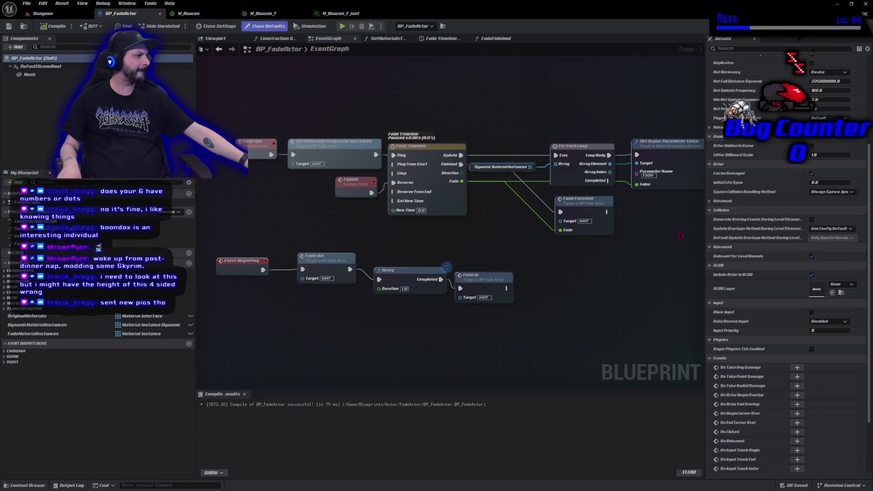
{"action": "left_click", "coordinate": [40, 66]}
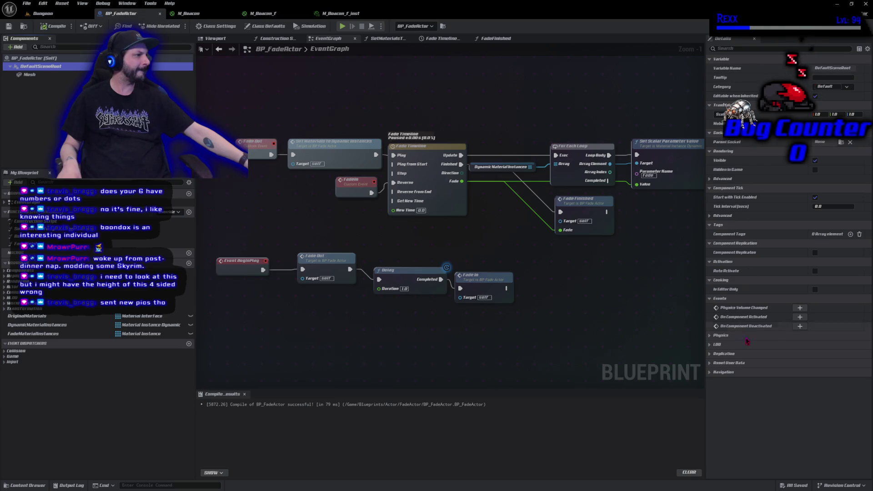
{"action": "left_click", "coordinate": [29, 75]}
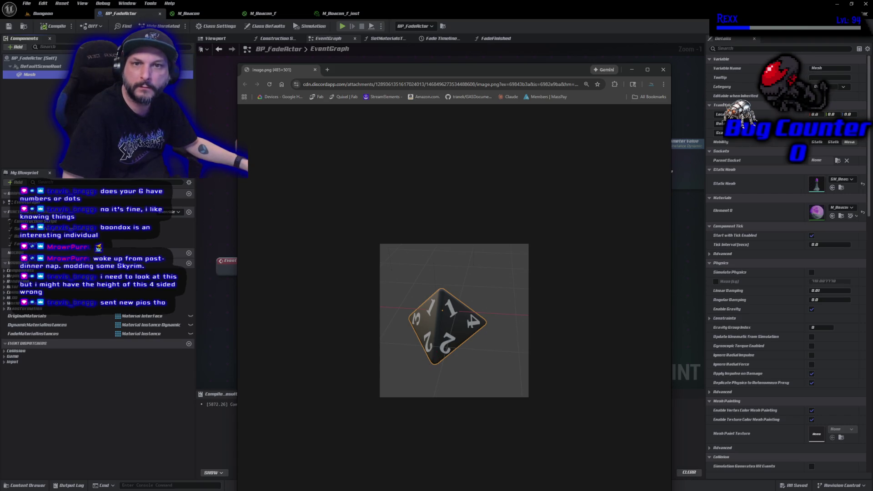
- Close the image.png tab showing the four-sided die in Chrome
{"action": "left_click", "coordinate": [316, 70]}
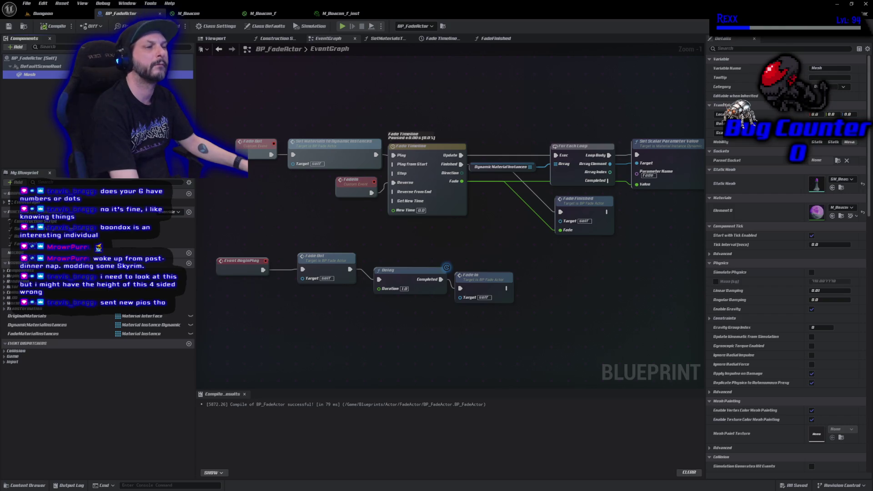
- Start a Dungeon level playtest and walk the character onto the walkway past the crystal pillar
{"action": "left_click", "coordinate": [44, 13]}
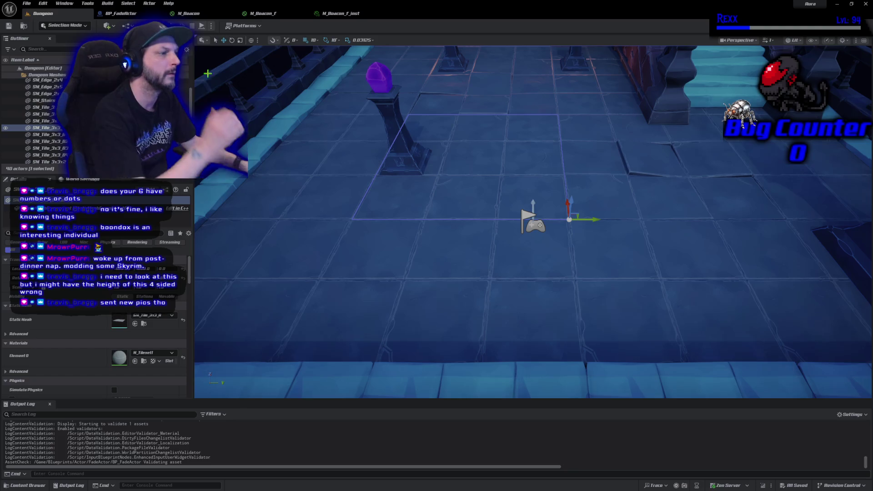
{"action": "left_click", "coordinate": [201, 26]}
{"action": "mouse_move", "coordinate": [420, 228]}
{"action": "left_mouse_down"}
{"action": "mouse_move", "coordinate": [500, 193]}
{"action": "mouse_move", "coordinate": [554, 181]}
{"action": "mouse_move", "coordinate": [548, 186]}
{"action": "left_mouse_up"}
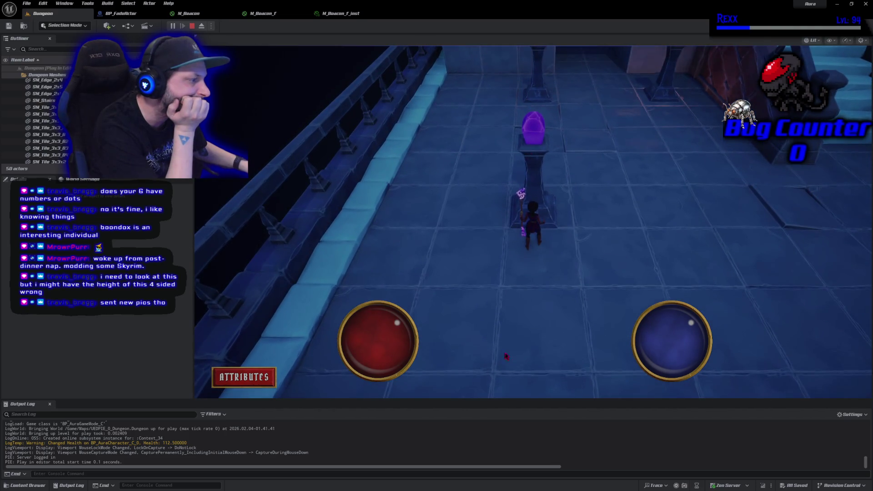
{"action": "left_click", "coordinate": [507, 356]}
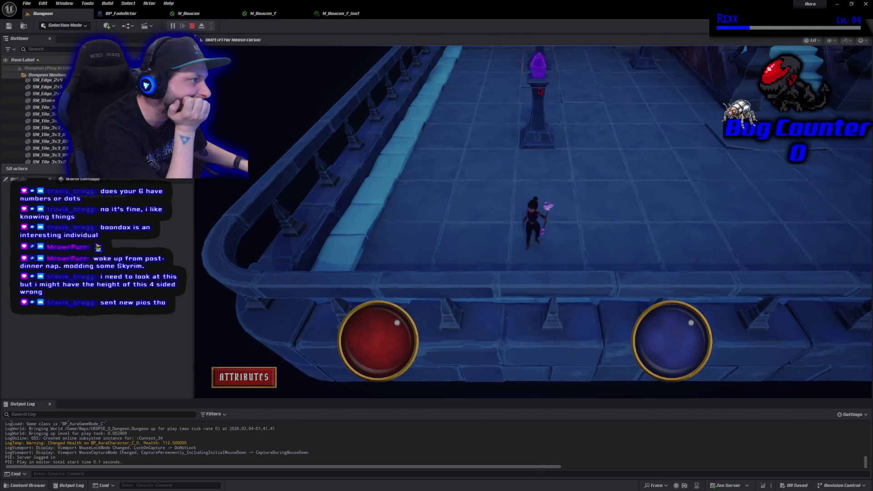
{"action": "left_click", "coordinate": [540, 91]}
{"action": "left_click", "coordinate": [534, 182]}
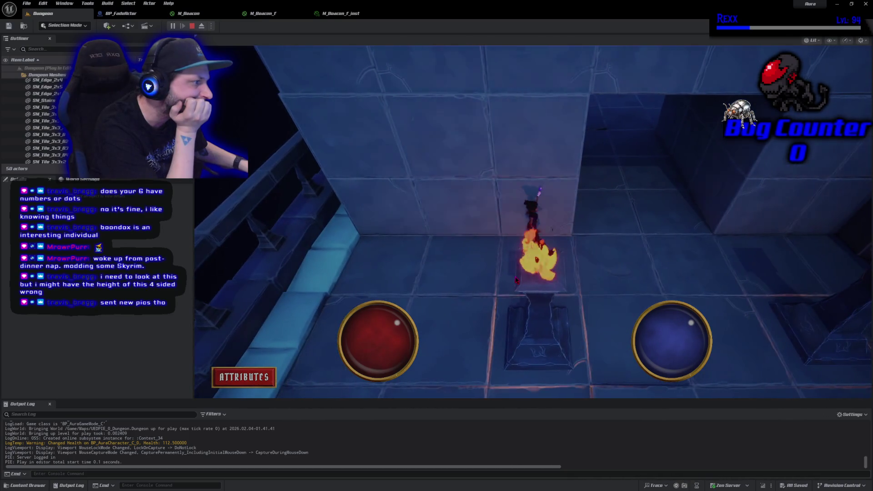
- Walk past the torch pillar down to the purple crystal pillar, then stop the playtest
{"action": "left_click", "coordinate": [541, 385]}
{"action": "left_click", "coordinate": [542, 172]}
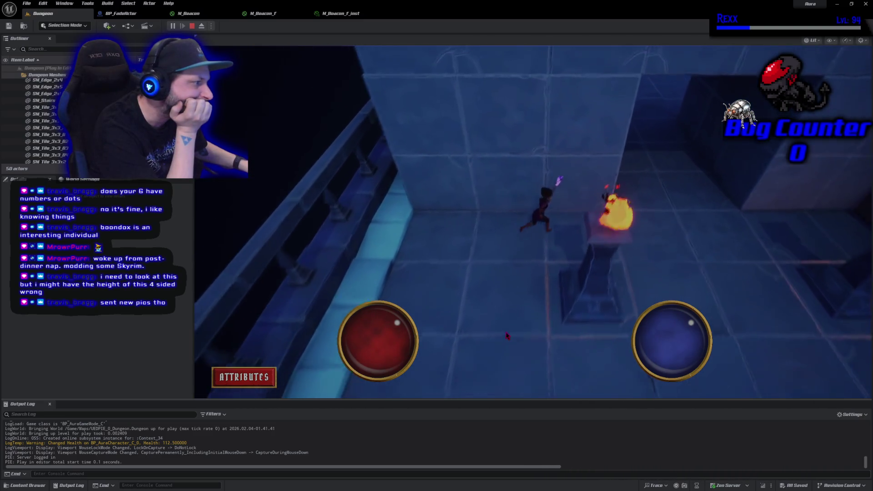
{"action": "left_click", "coordinate": [592, 374]}
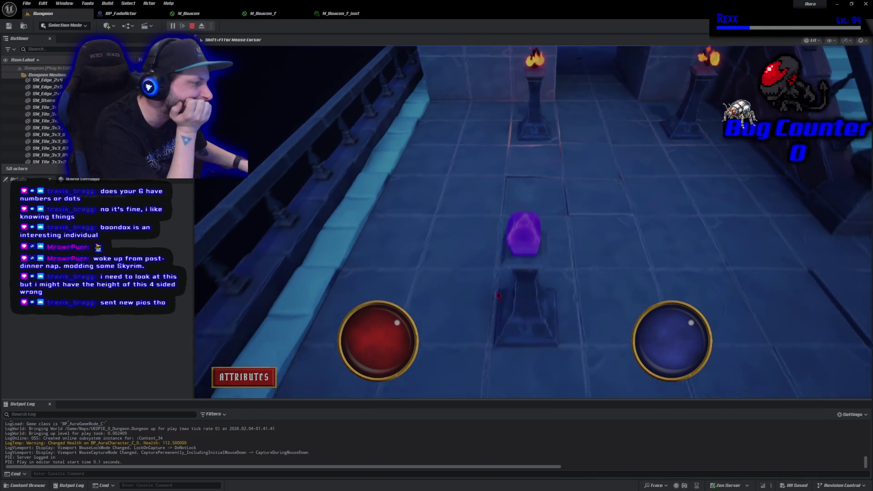
{"action": "left_click", "coordinate": [620, 182]}
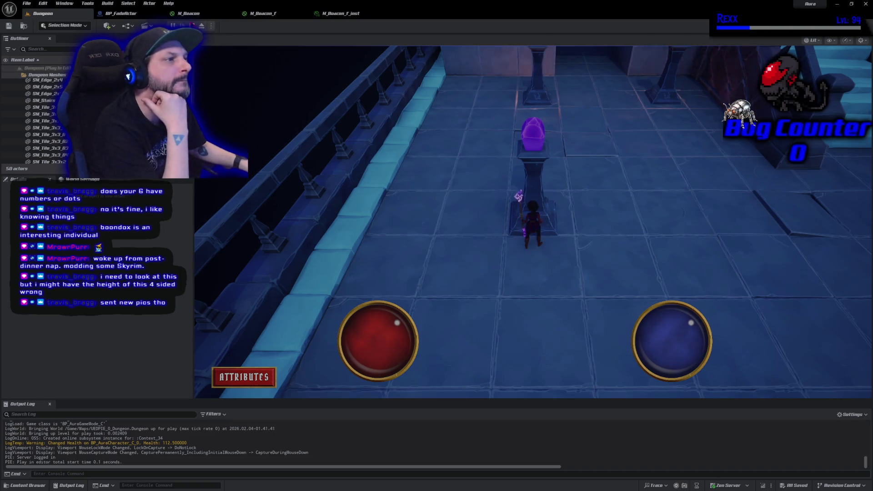
{"action": "key", "text": "Escape"}
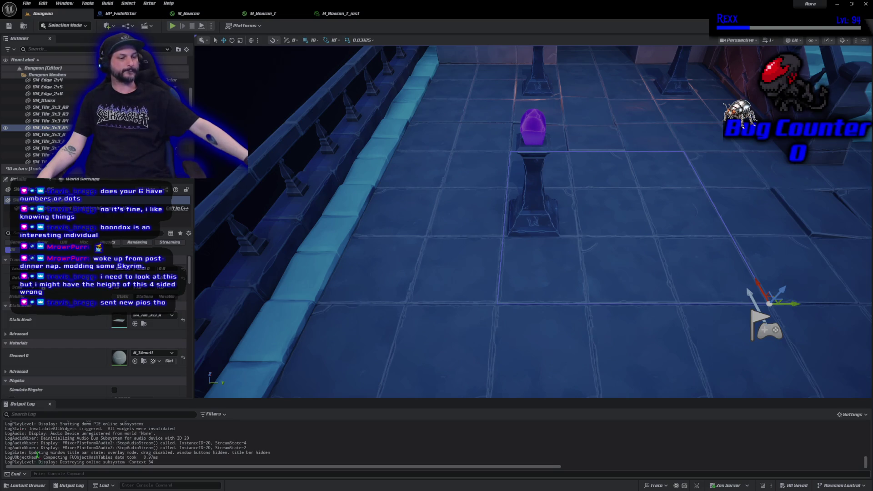
{"action": "left_click", "coordinate": [22, 485]}
- Add a Blueprint Interface asset named BI_FadeInterface beside BP_FadeActor in the FadeActor folder
{"action": "right_click", "coordinate": [124, 350]}
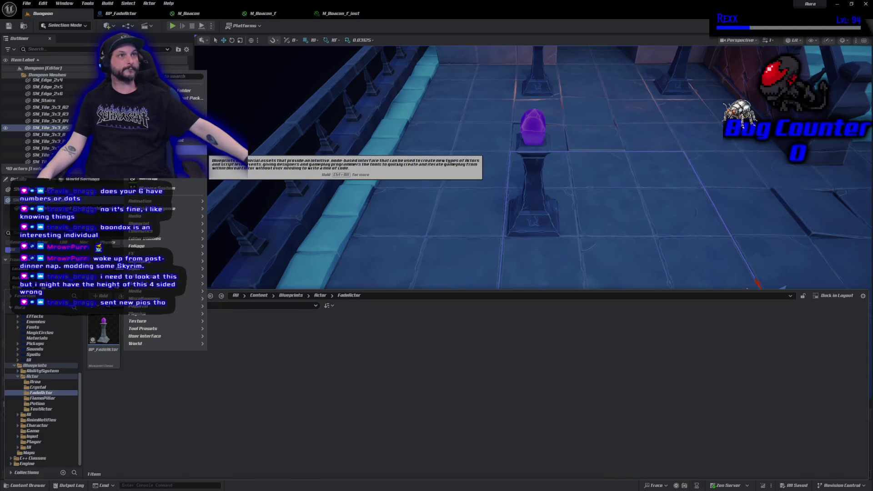
{"action": "key", "text": "Escape"}
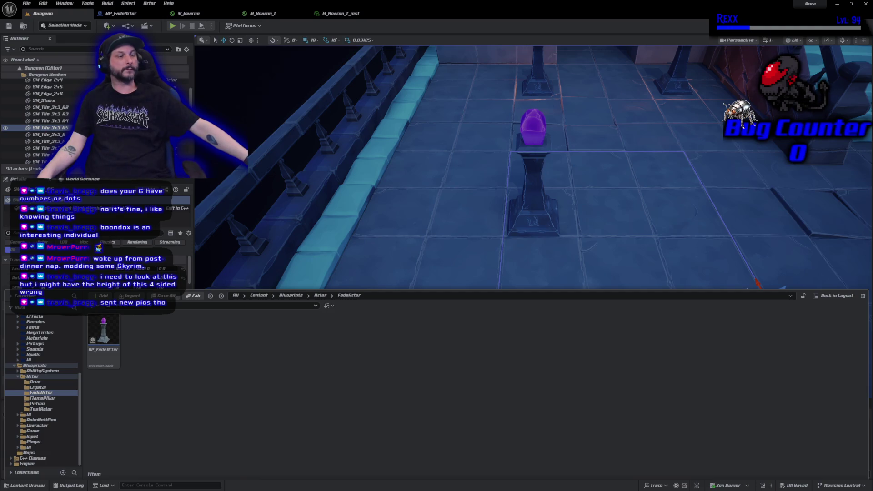
{"action": "right_click", "coordinate": [136, 343]}
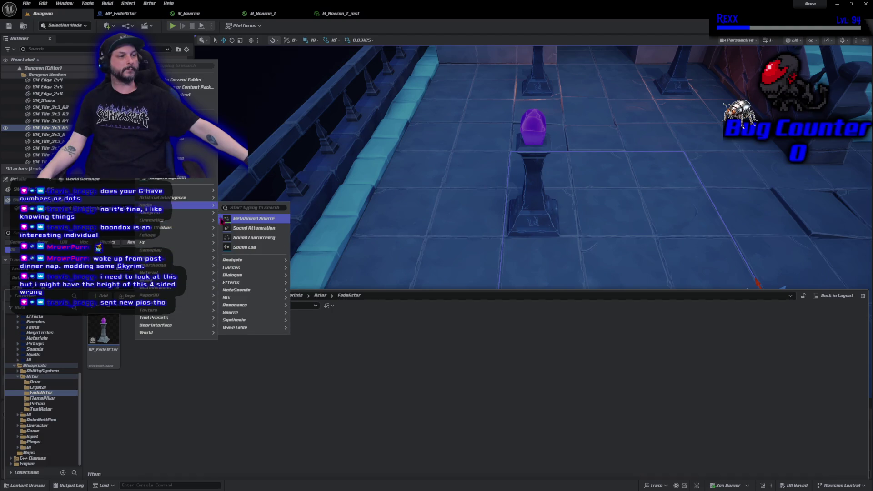
{"action": "mouse_move", "coordinate": [210, 215]}
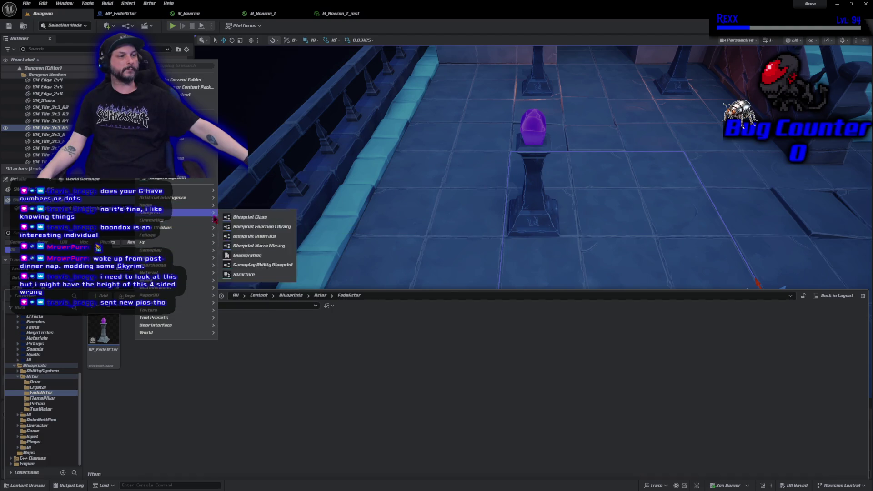
{"action": "left_click", "coordinate": [255, 236]}
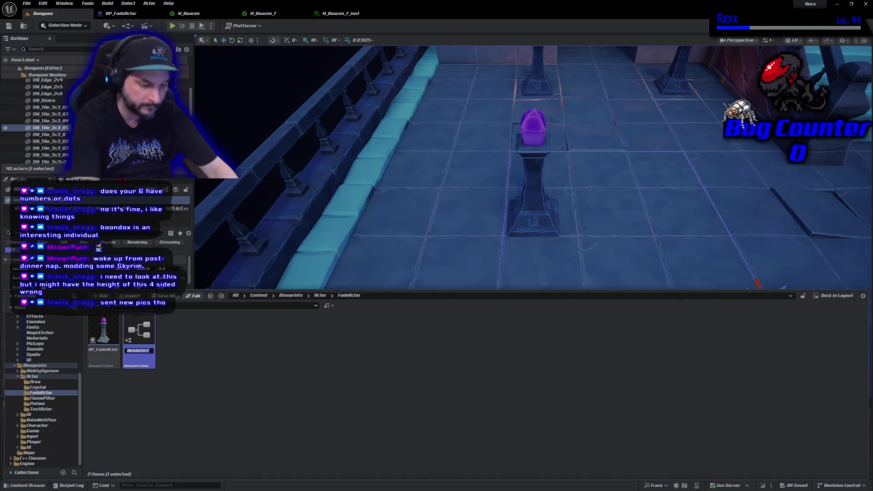
{"action": "type", "text": "BI_Fad"}
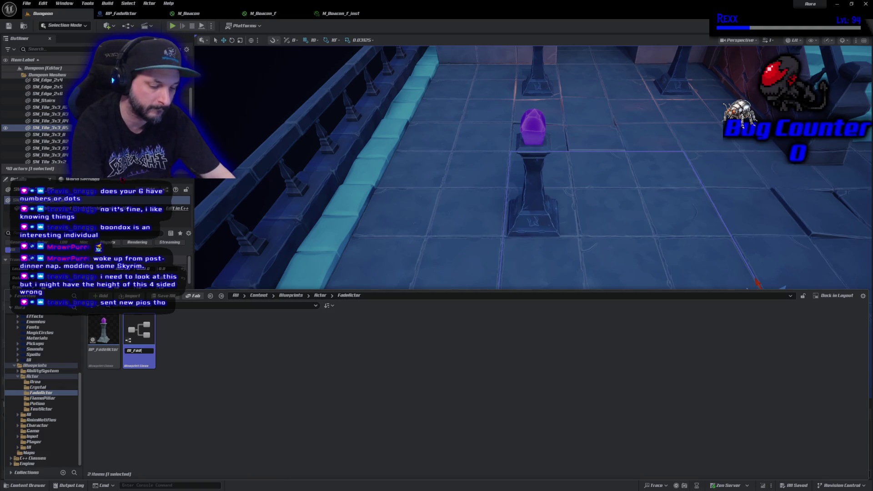
{"action": "type", "text": "eInterface"}
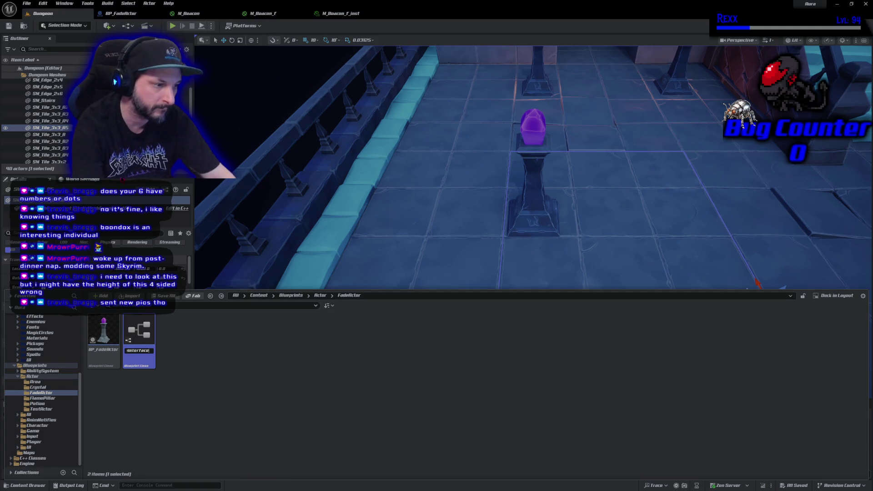
{"action": "key", "text": "Return"}
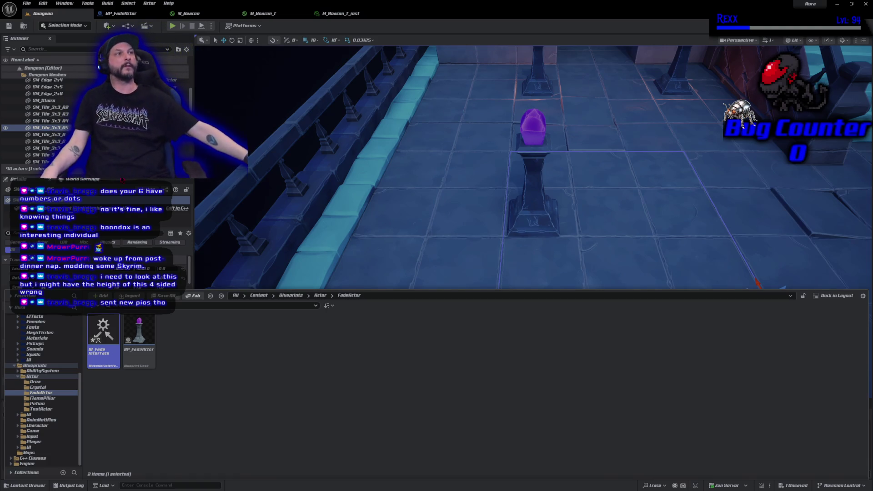
- Declare FadeOut and FadeIn functions in BI_FadeInterface, save it, and return to BP_FadeActor
{"action": "double_click", "coordinate": [112, 335]}
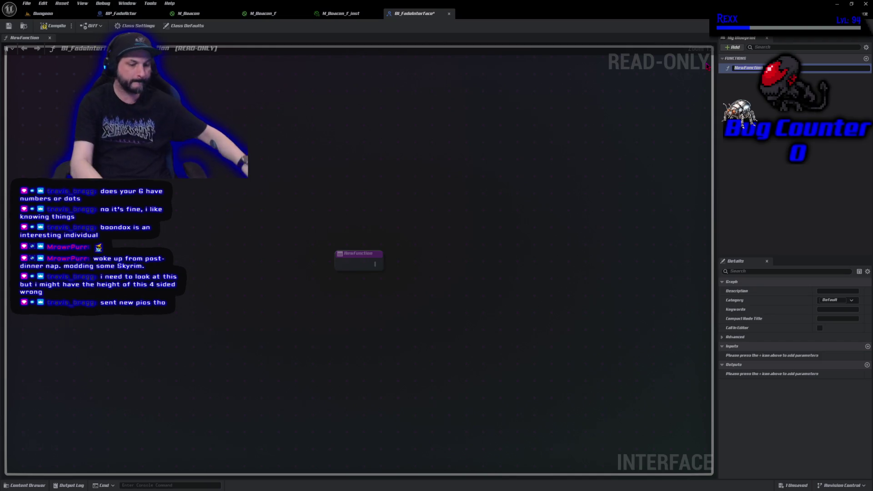
{"action": "type", "text": "FadeOut"}
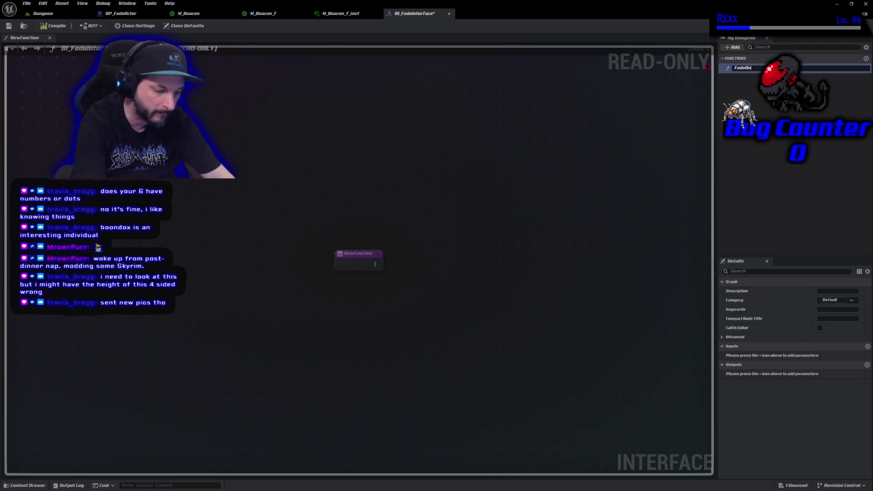
{"action": "key", "text": "Return"}
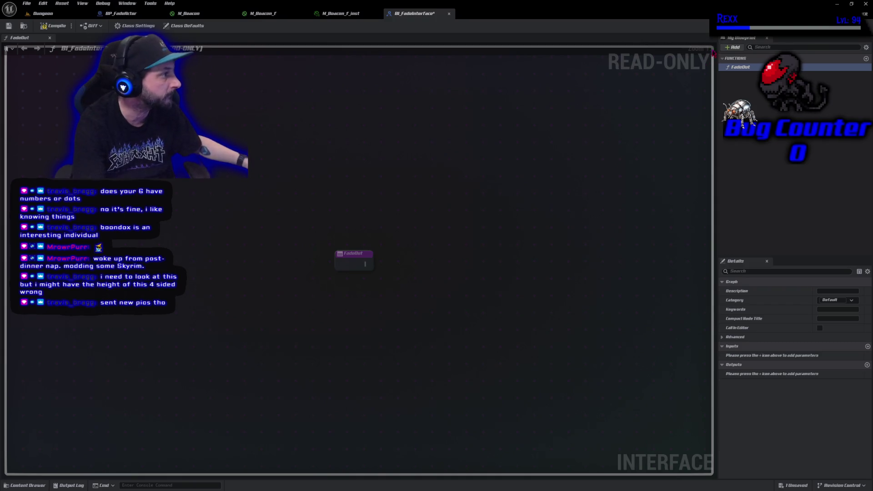
{"action": "left_click", "coordinate": [731, 48]}
{"action": "left_click", "coordinate": [746, 71]}
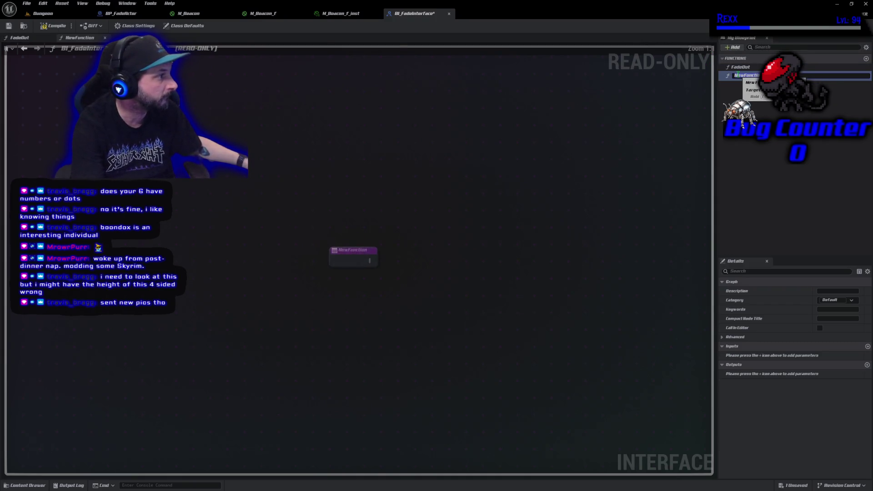
{"action": "type", "text": "FadeIn"}
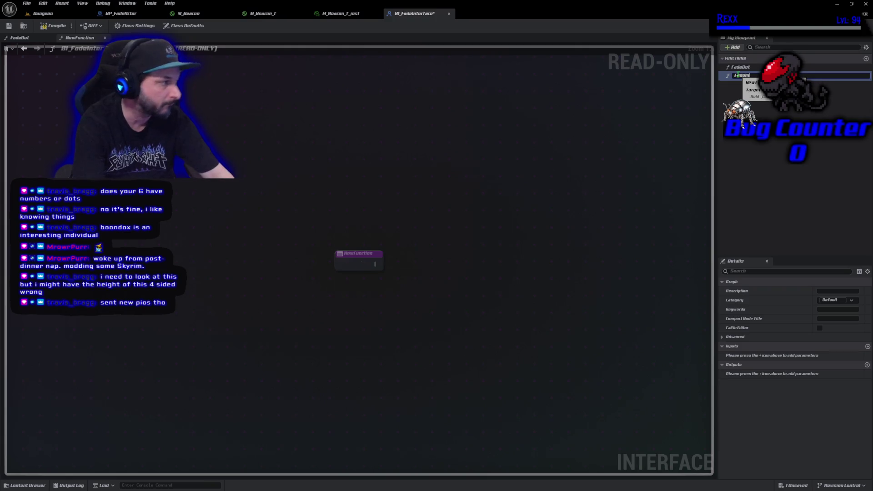
{"action": "key", "text": "Return"}
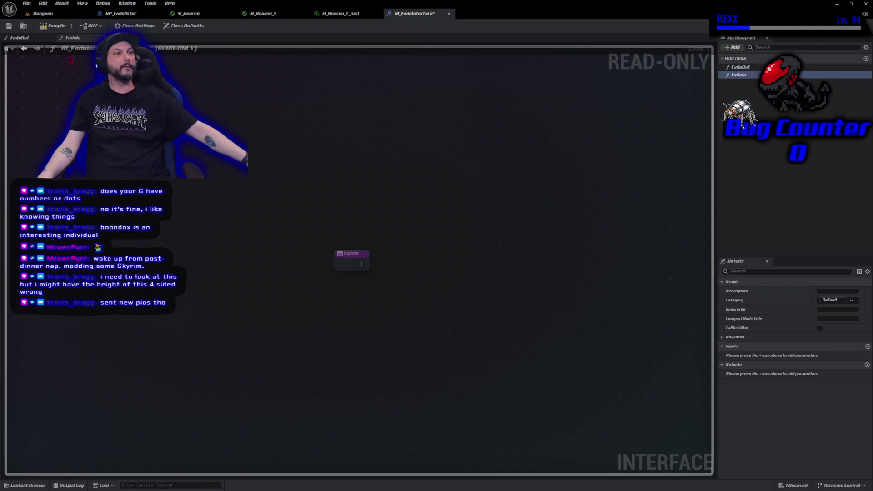
{"action": "left_click", "coordinate": [9, 26]}
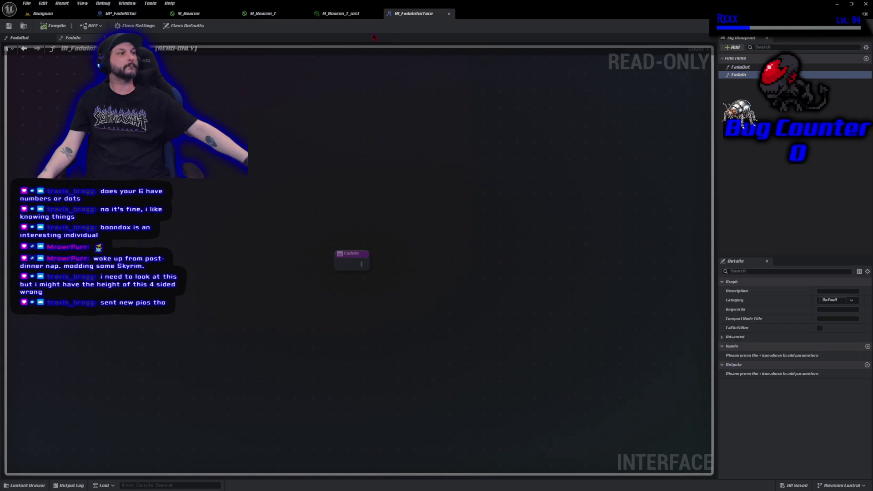
{"action": "left_click", "coordinate": [126, 15]}
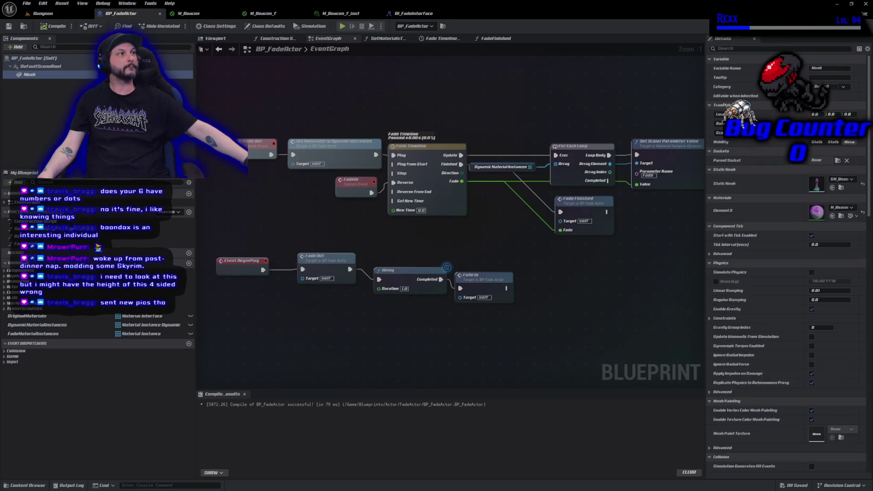
- Search BP_FadeActor's Class Defaults for 'interface', then show its Class Settings instead
{"action": "left_click", "coordinate": [267, 26]}
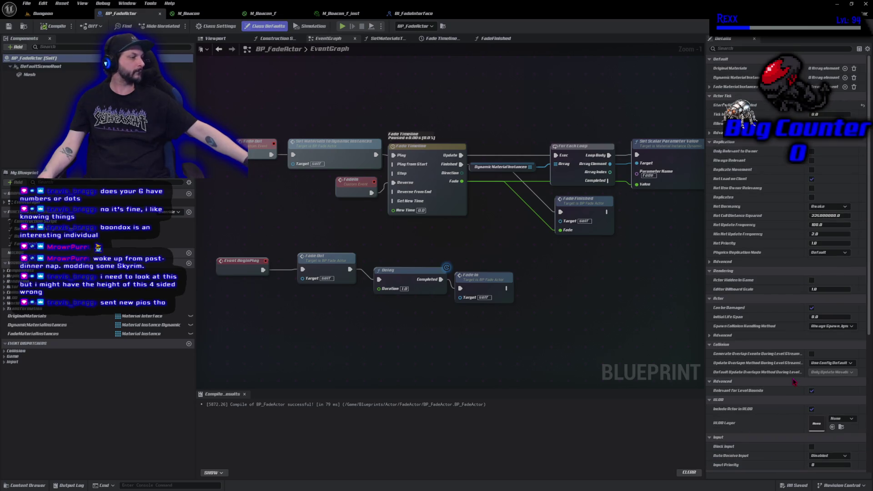
{"action": "scroll", "coordinate": [793, 382], "scroll_direction": "down", "scroll_amount": 1}
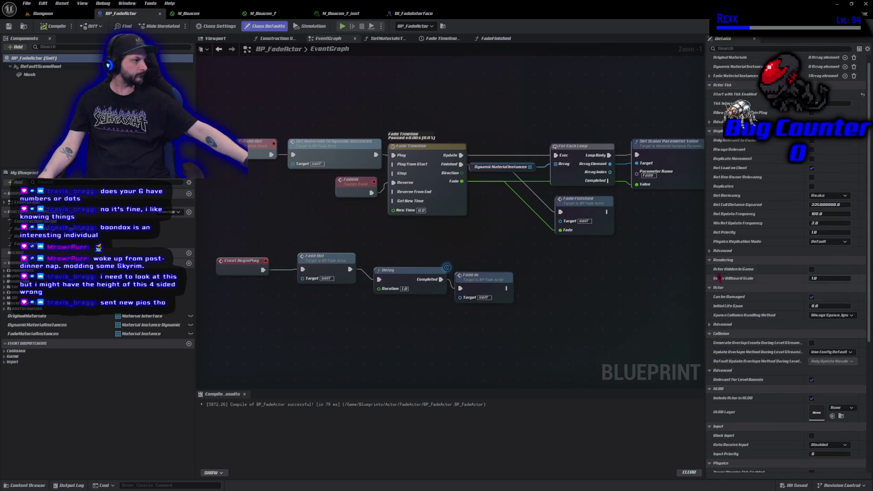
{"action": "scroll", "coordinate": [721, 99], "scroll_direction": "up", "scroll_amount": 1}
{"action": "left_click", "coordinate": [729, 48]}
{"action": "type", "text": "interface"}
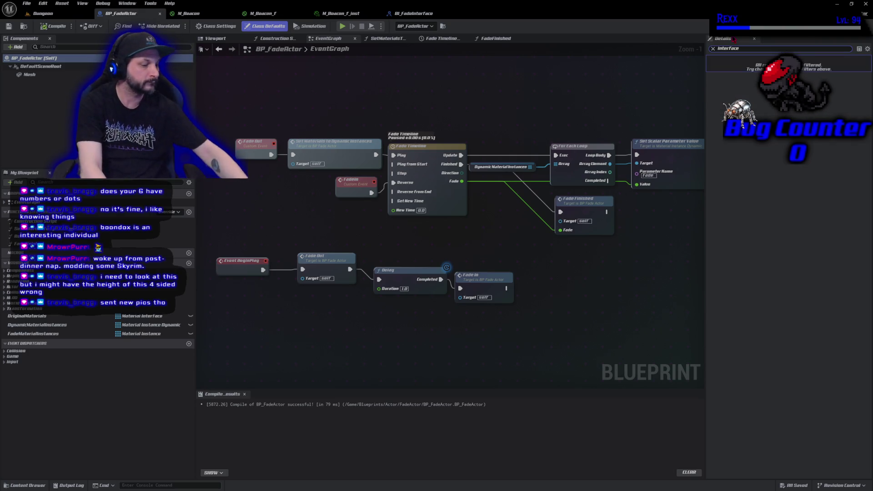
{"action": "key", "text": "Escape"}
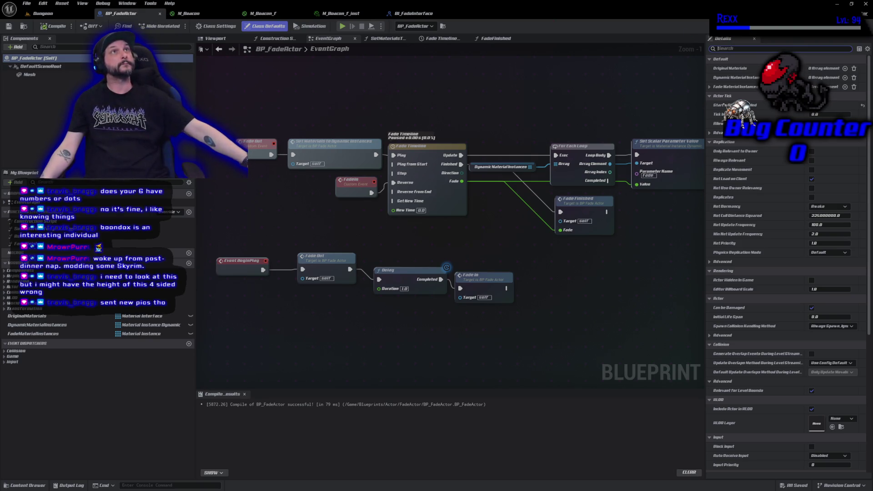
{"action": "left_click", "coordinate": [216, 26]}
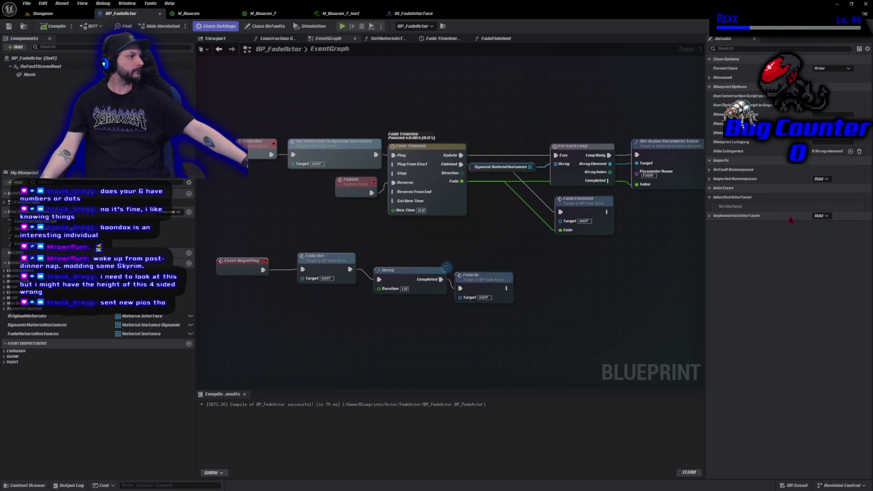
- Add BI_FadeInterface to BP_FadeActor's implemented interfaces, then compile and save
{"action": "left_click", "coordinate": [823, 216]}
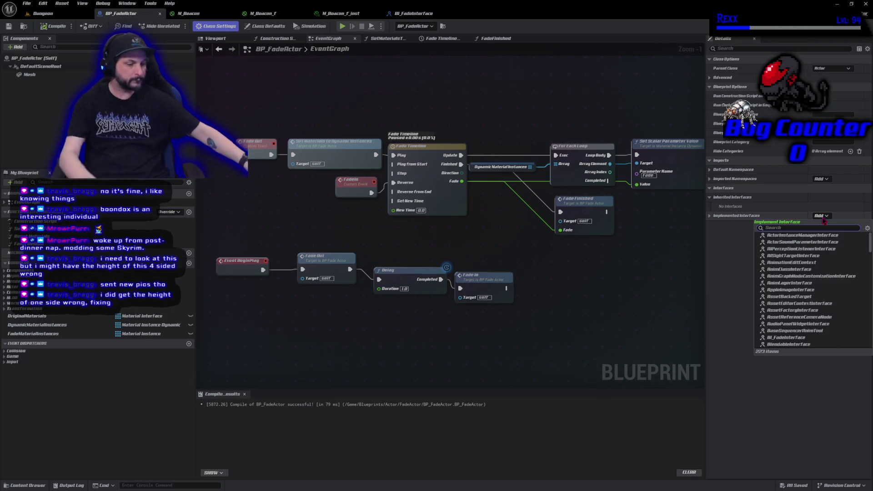
{"action": "type", "text": "Fade"}
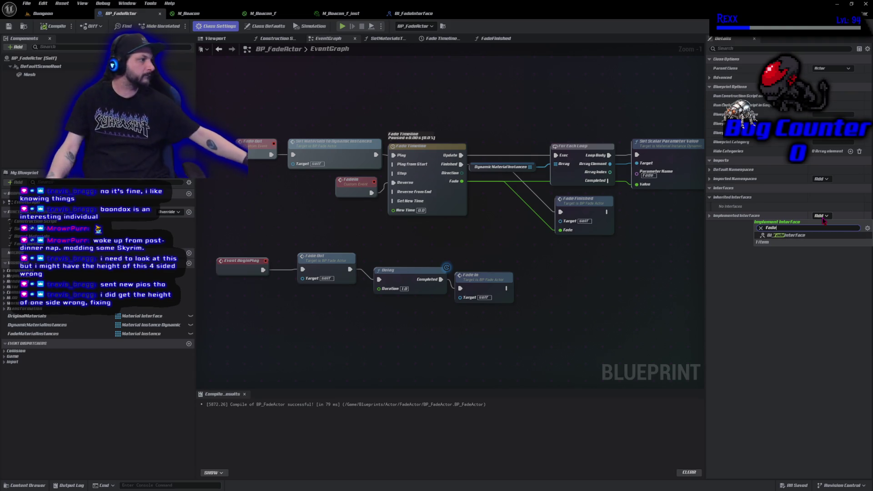
{"action": "left_click", "coordinate": [818, 237]}
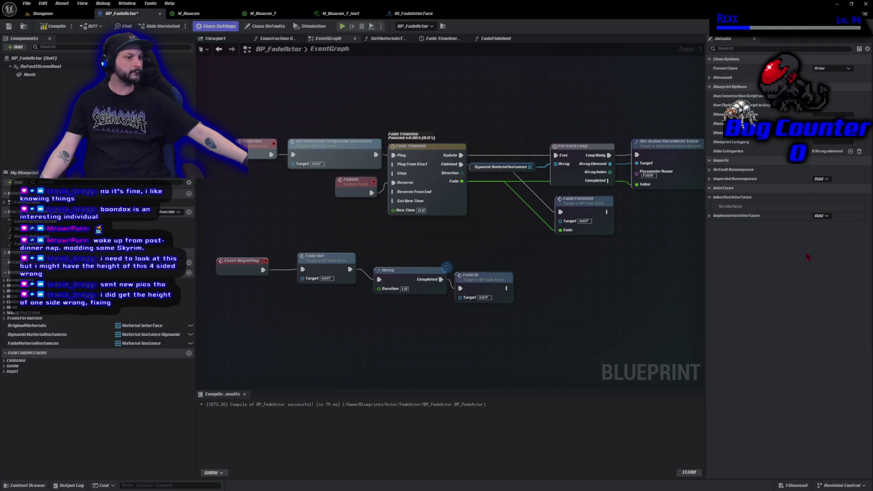
{"action": "left_click", "coordinate": [54, 26]}
{"action": "left_click", "coordinate": [9, 27]}
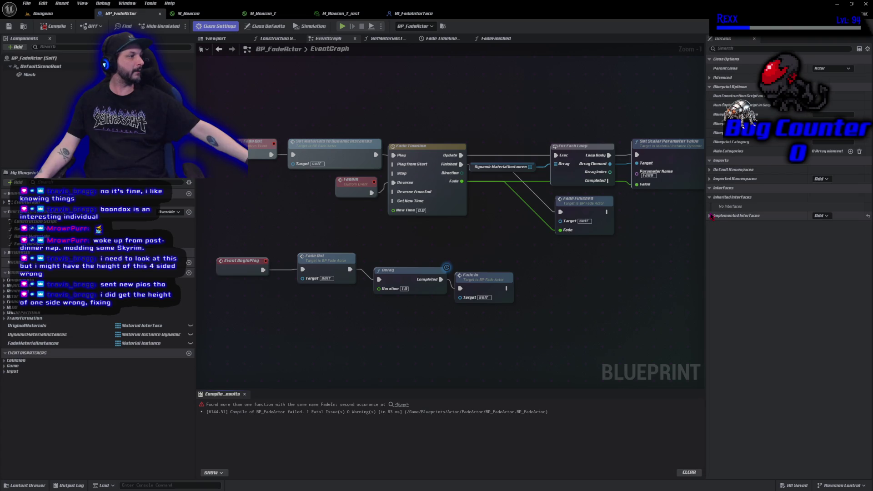
- Check the duplicate FadeIn compile error, recompile, then select FadeOut in BI_FadeInterface
{"action": "left_click", "coordinate": [710, 218]}
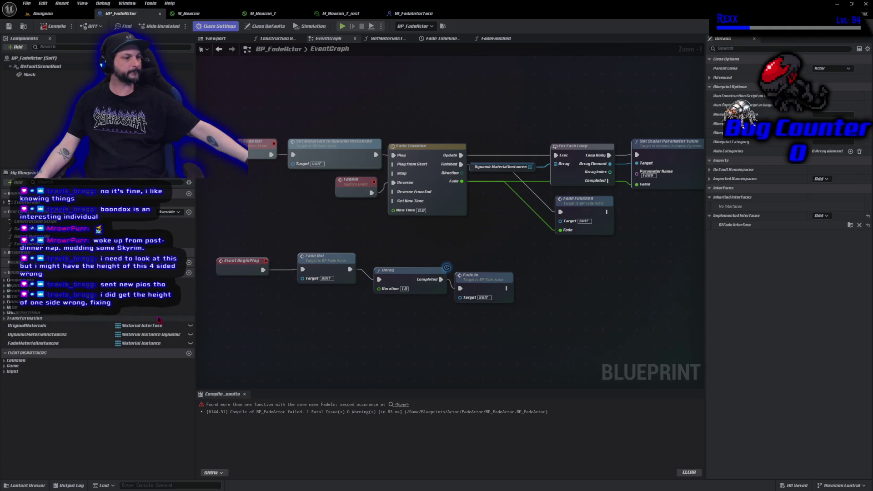
{"action": "scroll", "coordinate": [233, 315], "scroll_direction": "down", "scroll_amount": 1}
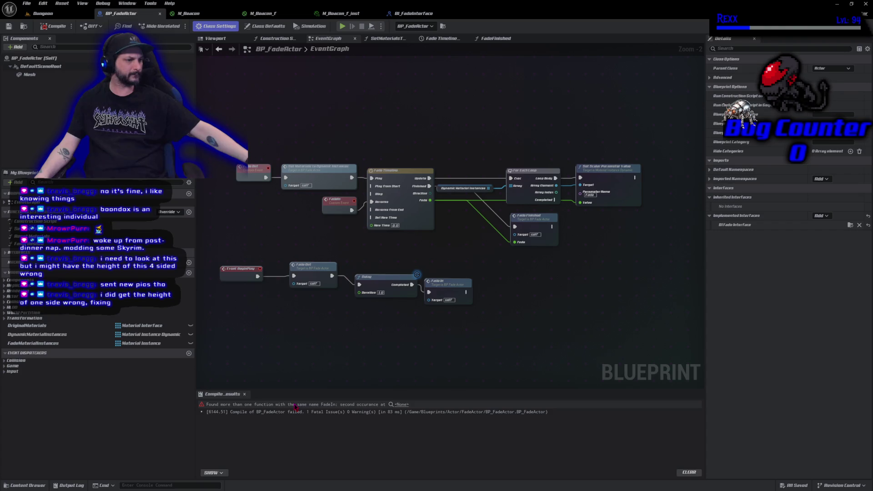
{"action": "left_click", "coordinate": [398, 406]}
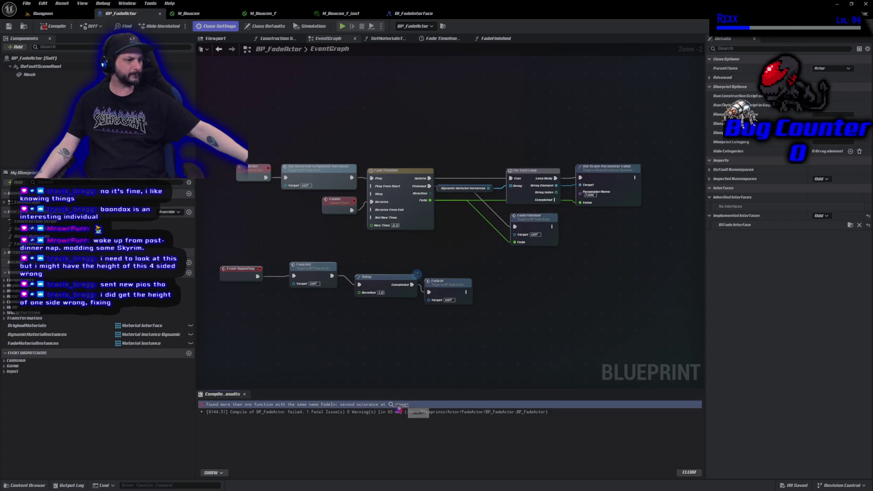
{"action": "left_click", "coordinate": [54, 26]}
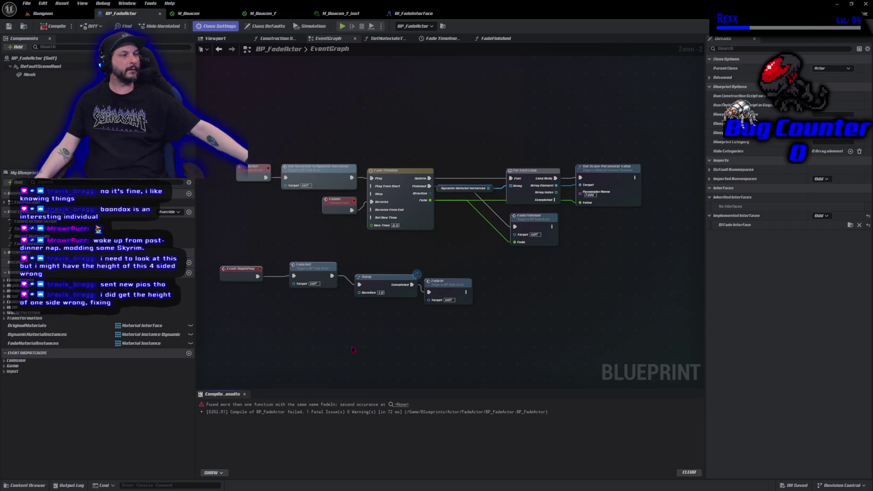
{"action": "left_click", "coordinate": [413, 13]}
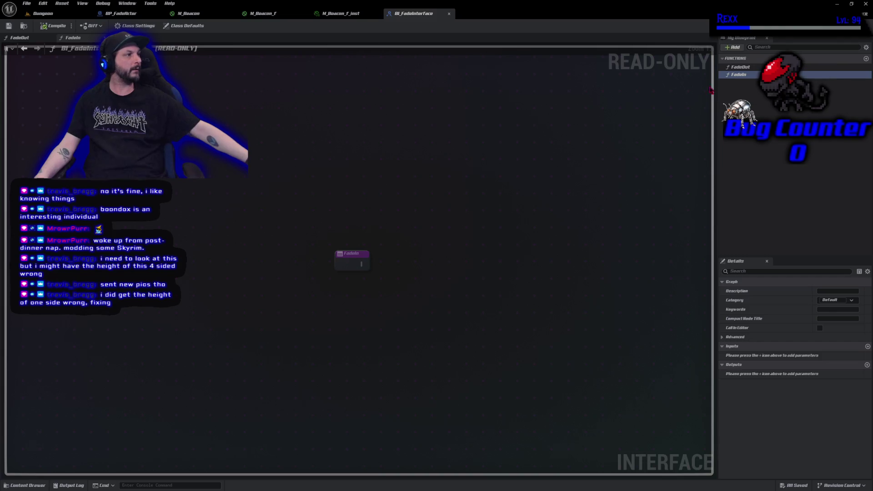
{"action": "left_click", "coordinate": [741, 67]}
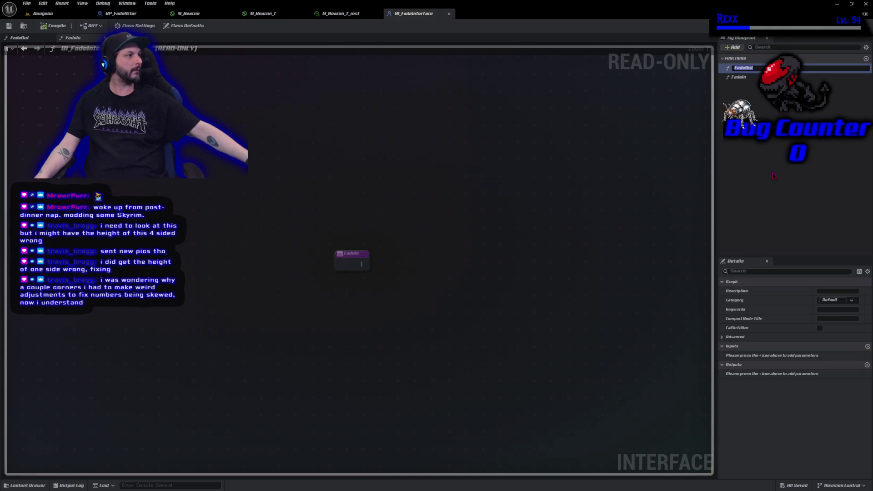
- Rename the interface functions FadeOut to 'Fade Out' and FadeIn to 'Fade In'
{"action": "type", "text": "Fade Out"}
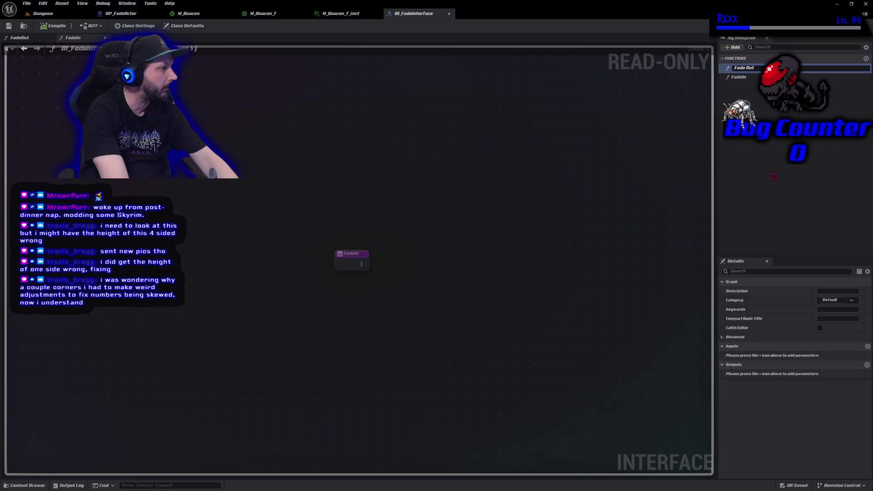
{"action": "key", "text": "Return"}
{"action": "left_click", "coordinate": [739, 76]}
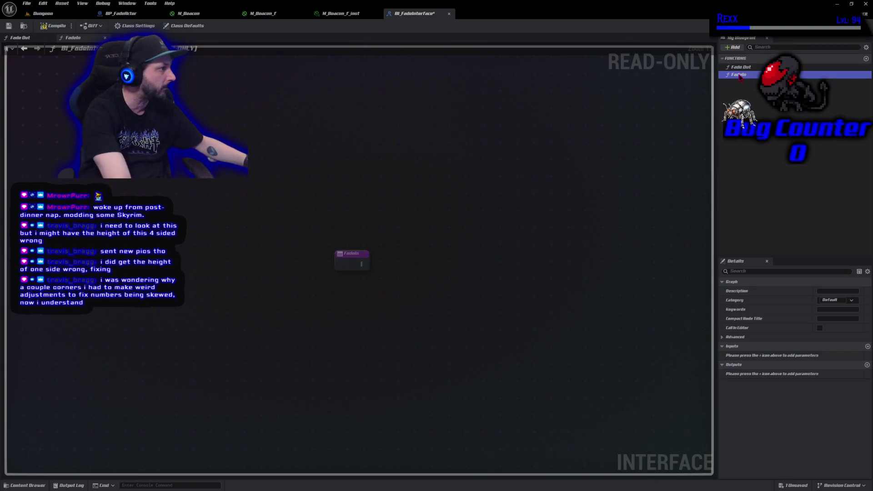
{"action": "left_click", "coordinate": [739, 75]}
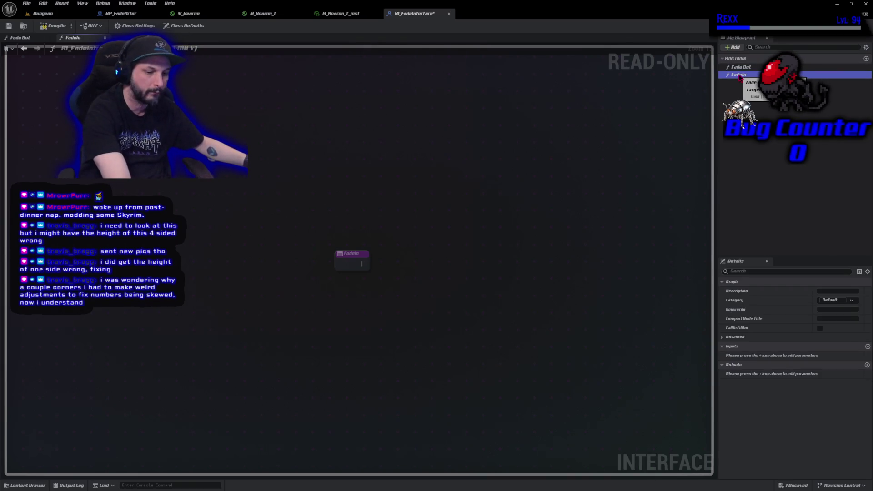
{"action": "type", "text": "Fade In"}
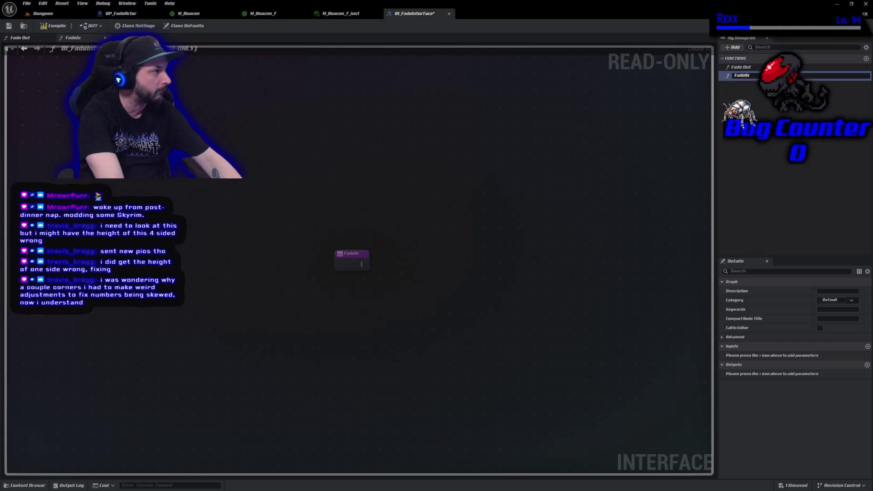
{"action": "key", "text": "Return"}
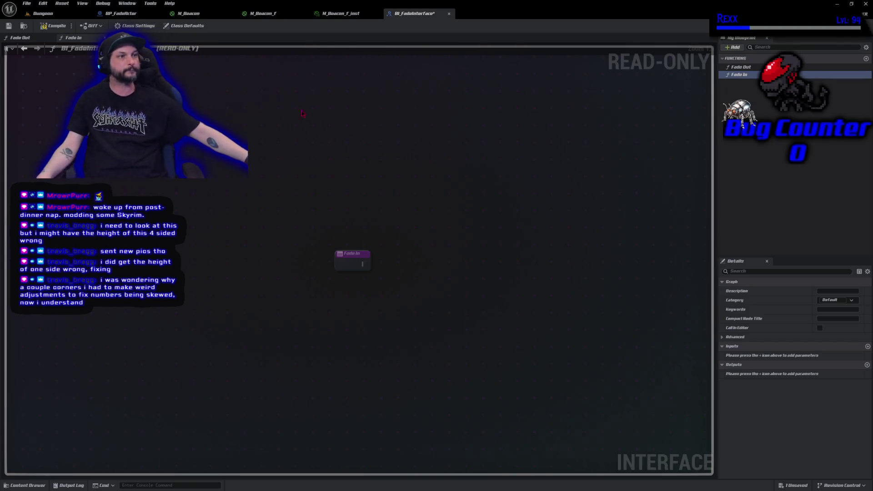
- Compile and save BI_FadeInterface, then recompile BP_FadeActor against it
{"action": "left_click", "coordinate": [65, 27]}
{"action": "key", "text": "ctrl+s"}
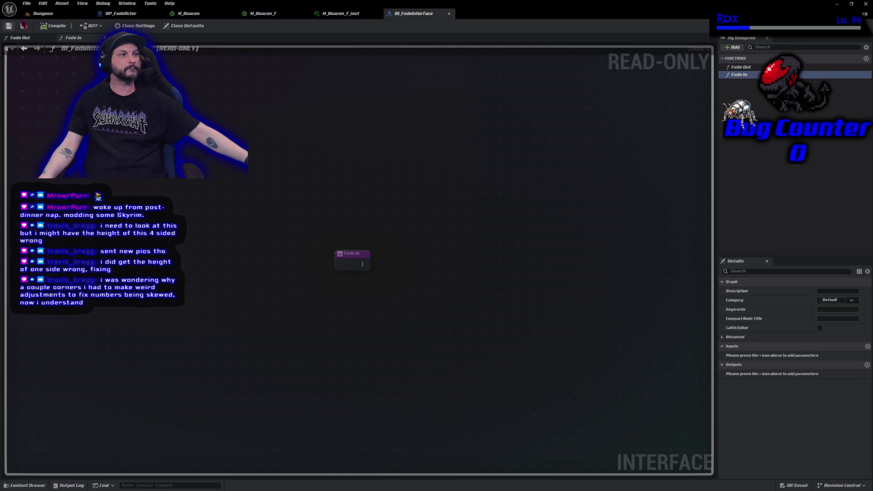
{"action": "left_click", "coordinate": [131, 13]}
{"action": "left_click", "coordinate": [54, 26]}
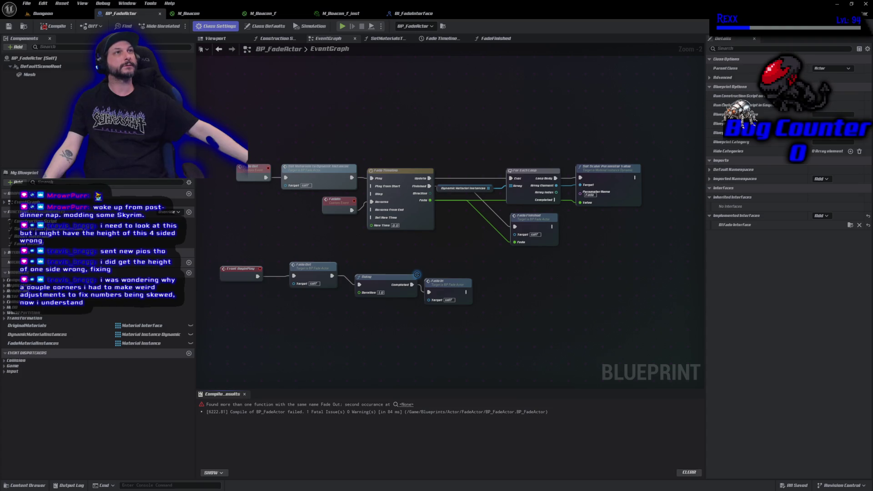
- Delete the Fade Out, Delay and Fade In test calls chained after BeginPlay
{"action": "mouse_move", "coordinate": [275, 137]}
{"action": "left_mouse_down"}
{"action": "mouse_move", "coordinate": [311, 143]}
{"action": "mouse_move", "coordinate": [347, 174]}
{"action": "left_mouse_up"}
{"action": "left_click_drag", "start_coordinate": [390, 213], "coordinate": [288, 214]}
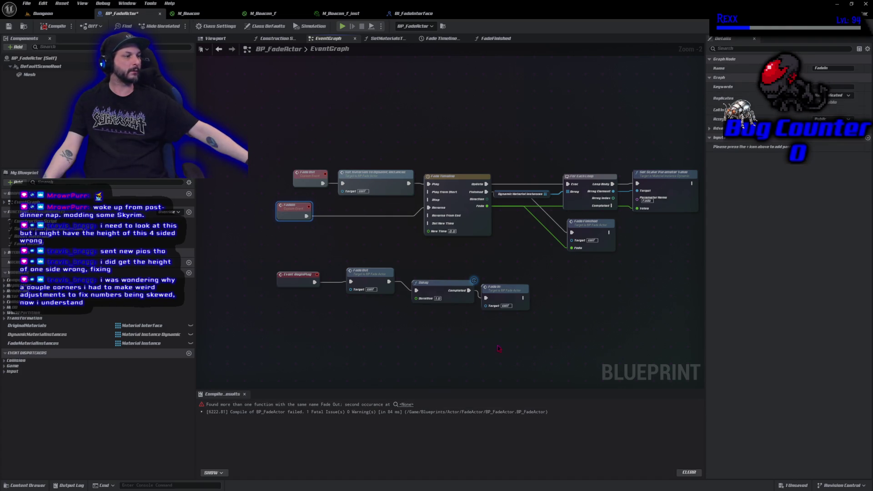
{"action": "left_click_drag", "start_coordinate": [499, 349], "coordinate": [339, 268]}
{"action": "key", "text": "Delete"}
- Delete the old Fade Out and FadeIn custom events, then compile and save BP_FadeActor
{"action": "left_click_drag", "start_coordinate": [281, 188], "coordinate": [321, 230]}
{"action": "key", "text": "Delete"}
{"action": "left_click", "coordinate": [50, 26]}
{"action": "left_click", "coordinate": [8, 26]}
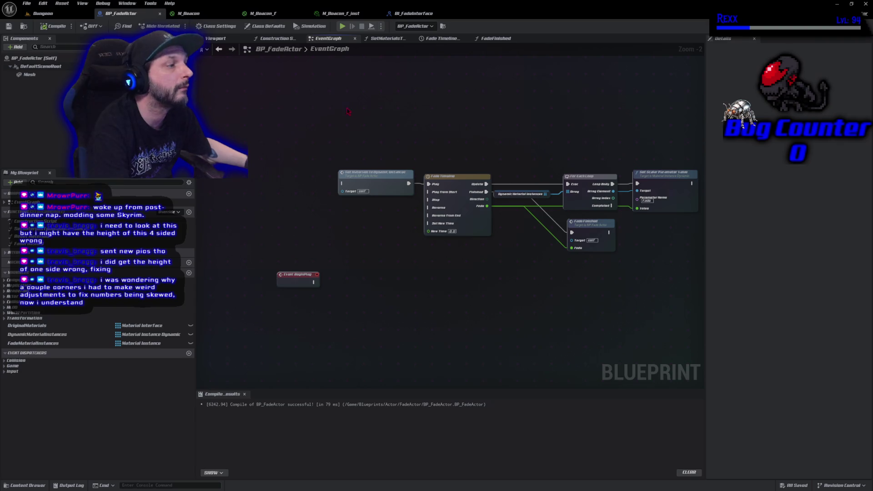
{"action": "right_click", "coordinate": [282, 205]}
- Add the interface's Event Fade Out ahead of the Set Materials chain
{"action": "type", "text": "fade out"}
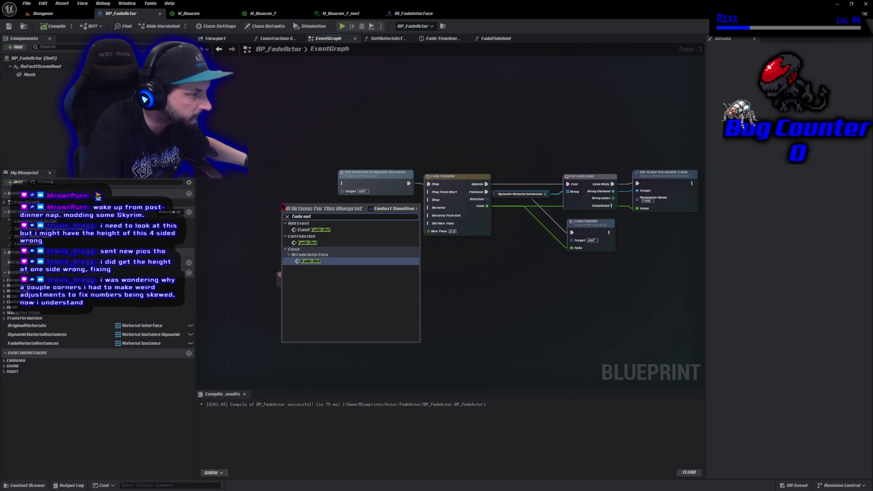
{"action": "left_click", "coordinate": [314, 262]}
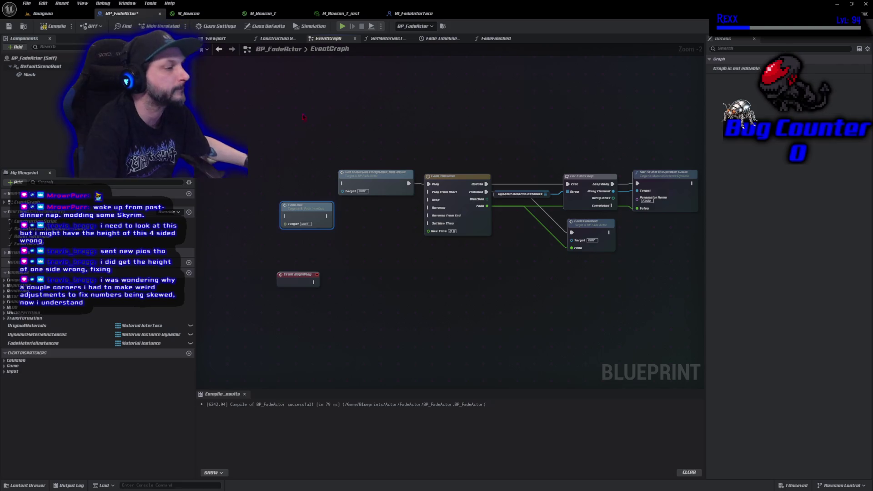
{"action": "key", "text": "Delete"}
{"action": "right_click", "coordinate": [234, 147]}
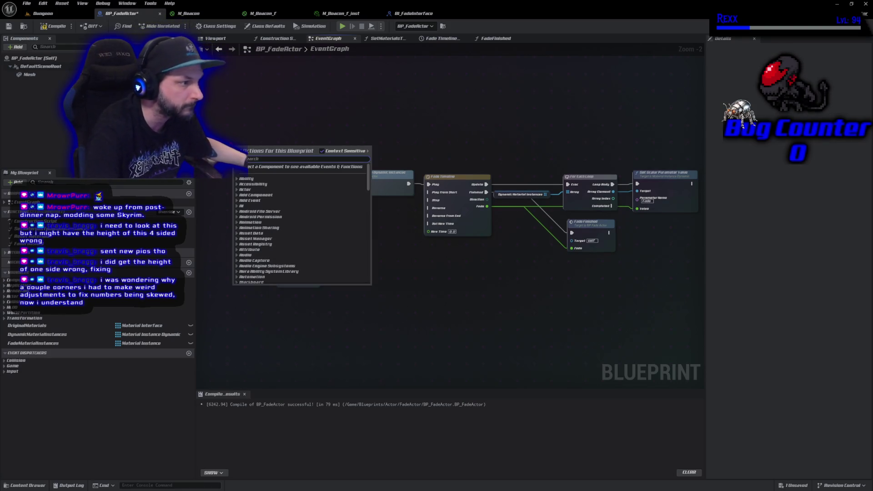
{"action": "type", "text": "fade out"}
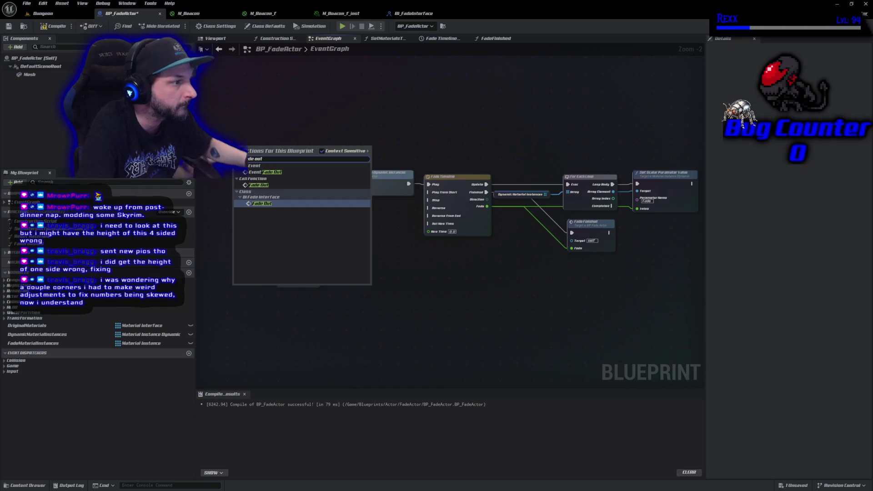
{"action": "left_click", "coordinate": [261, 172]}
{"action": "mouse_move", "coordinate": [255, 153]}
{"action": "left_mouse_down"}
{"action": "mouse_move", "coordinate": [278, 185]}
{"action": "mouse_move", "coordinate": [344, 184]}
{"action": "left_mouse_up"}
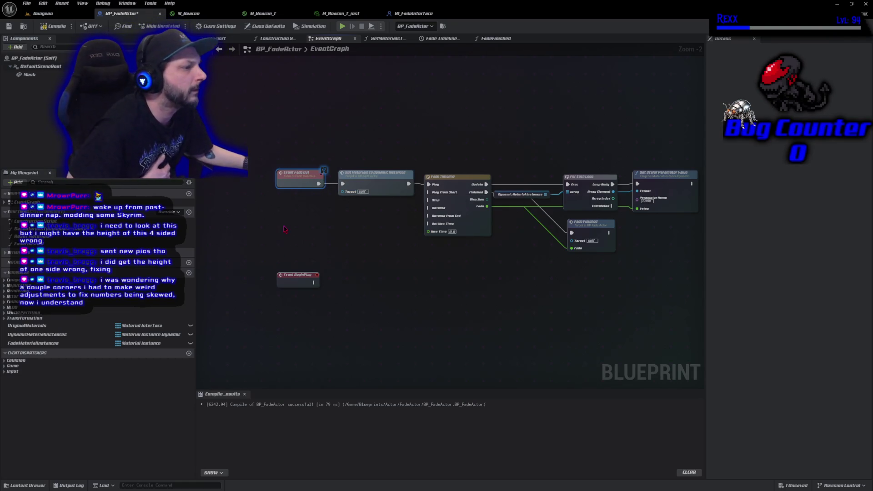
- Add Event Fade In beside the fade timeline to reverse it, then compile and save
{"action": "right_click", "coordinate": [302, 243]}
{"action": "type", "text": "Fade In"}
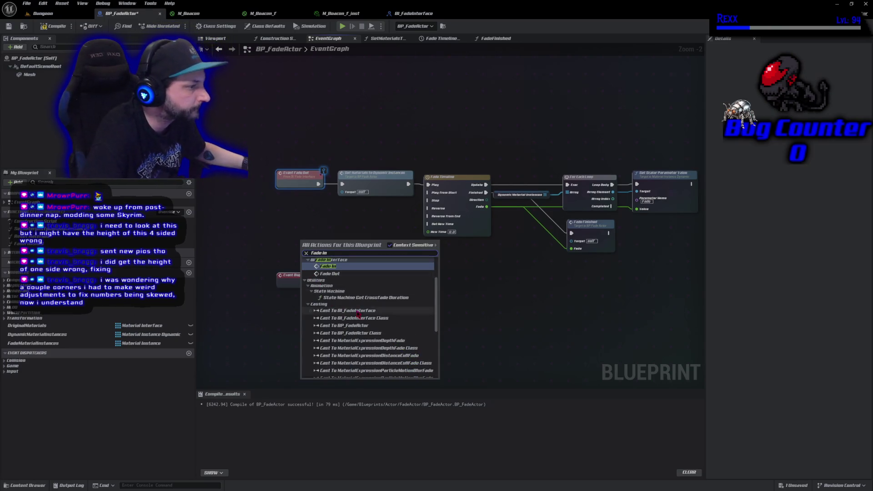
{"action": "left_click", "coordinate": [352, 268]}
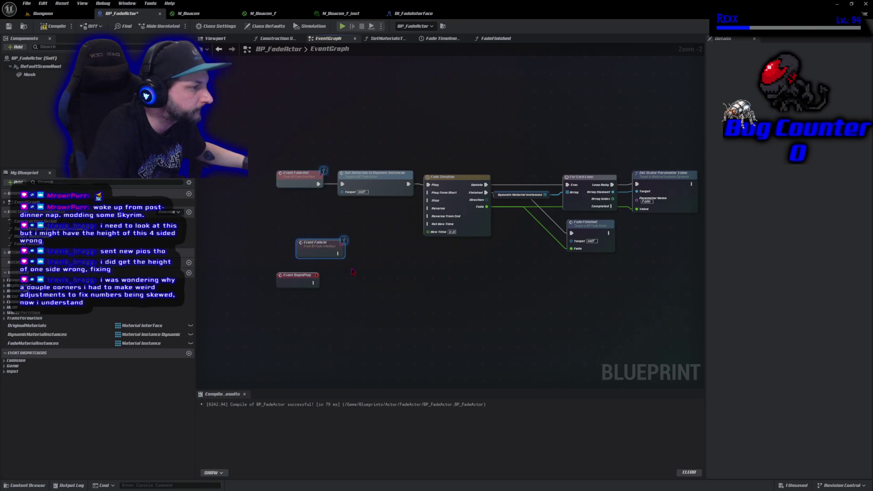
{"action": "mouse_move", "coordinate": [325, 253]}
{"action": "left_mouse_down"}
{"action": "mouse_move", "coordinate": [391, 212]}
{"action": "mouse_move", "coordinate": [411, 219]}
{"action": "mouse_move", "coordinate": [430, 208]}
{"action": "left_mouse_up"}
{"action": "key", "text": "F7"}
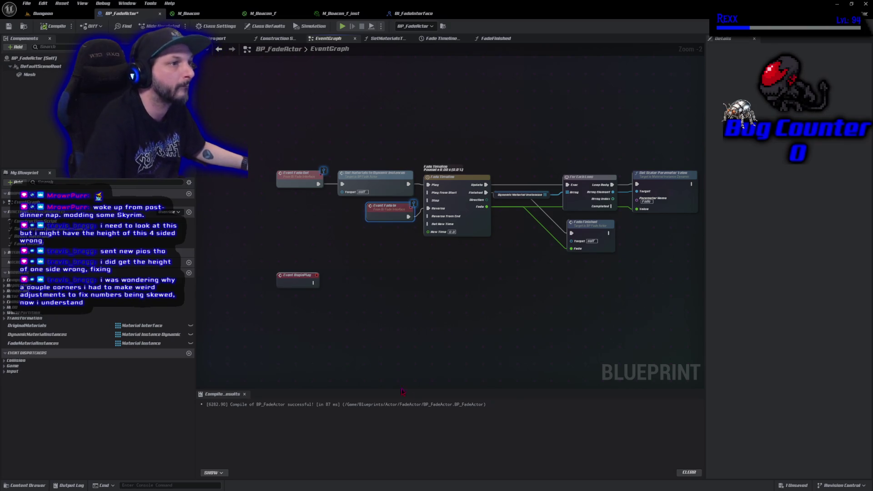
{"action": "key", "text": "ctrl+s"}
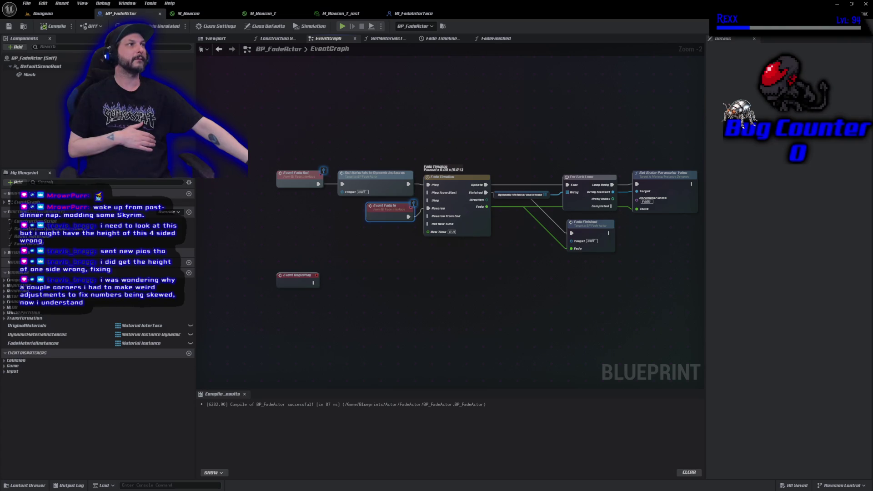
- Close the M_Beacon, M_Beacon_F, M_Beacon_F_inst and BI_FadeInterface editor tabs
{"action": "middle_click", "coordinate": [193, 13]}
{"action": "middle_click", "coordinate": [192, 14]}
{"action": "middle_click", "coordinate": [193, 14]}
{"action": "middle_click", "coordinate": [193, 14]}
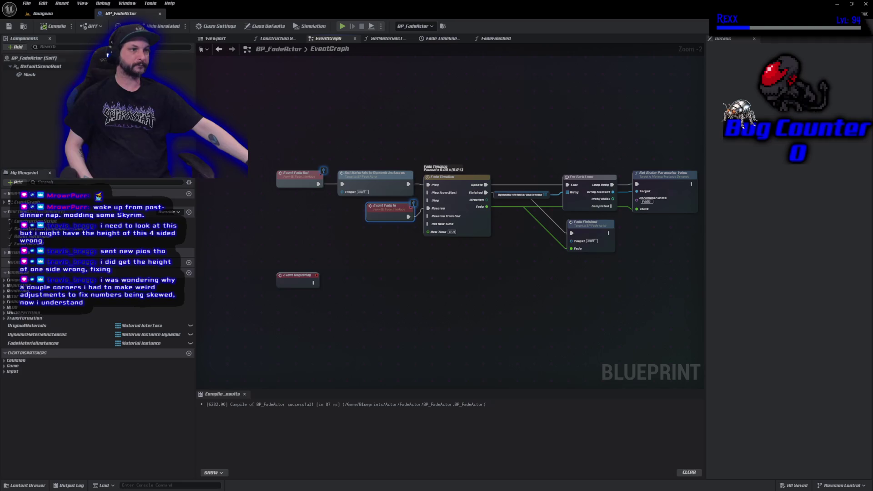
{"action": "left_click", "coordinate": [25, 486]}
- Browse the Content Drawer to Blueprints > Character > Aura and open BP_AuraCharacter
{"action": "scroll", "coordinate": [37, 434], "scroll_direction": "down", "scroll_amount": 10}
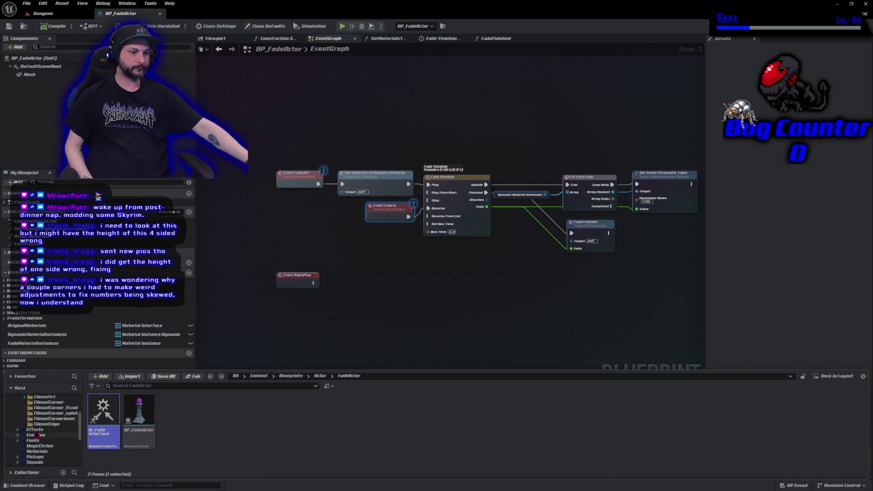
{"action": "scroll", "coordinate": [36, 434], "scroll_direction": "up", "scroll_amount": 5}
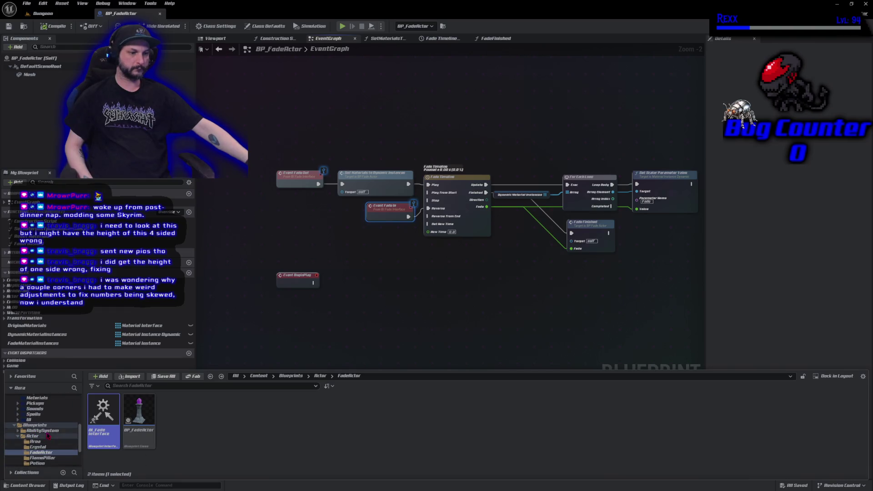
{"action": "scroll", "coordinate": [46, 440], "scroll_direction": "down", "scroll_amount": 2}
{"action": "left_click", "coordinate": [46, 434]}
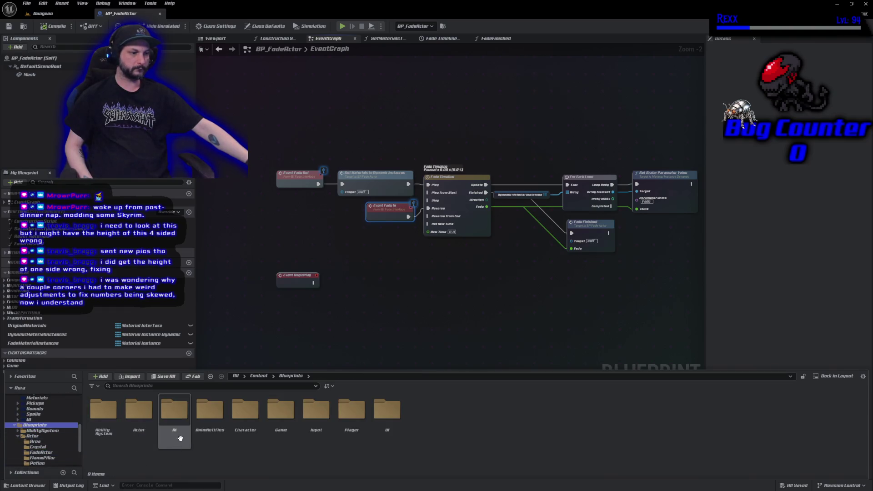
{"action": "double_click", "coordinate": [103, 411]}
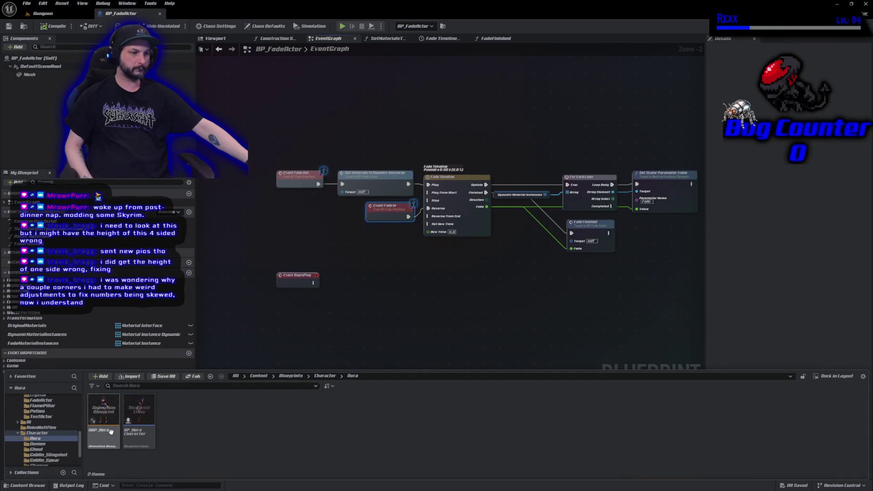
{"action": "left_click", "coordinate": [140, 438]}
{"action": "double_click", "coordinate": [140, 440]}
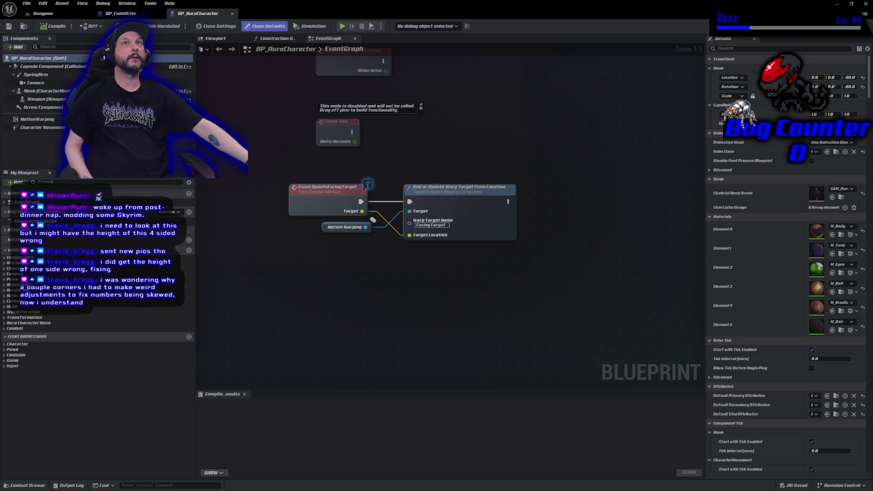
{"action": "left_click", "coordinate": [59, 75]}
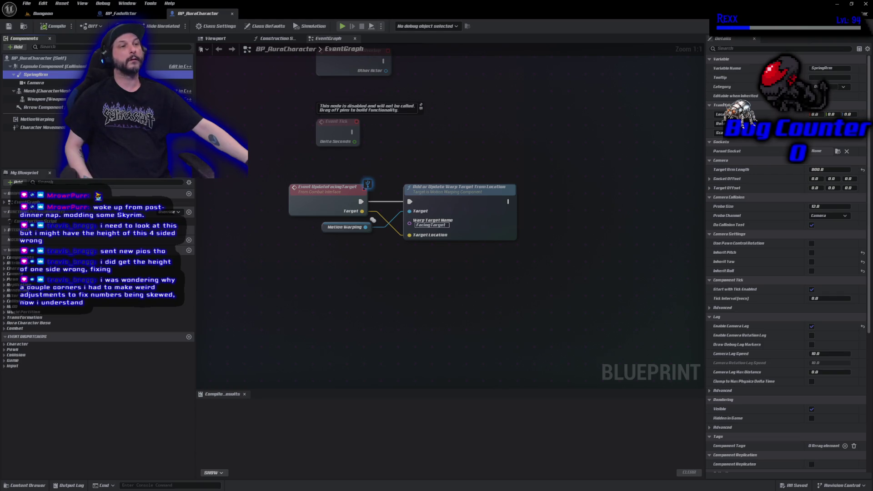
- Add a Box Collision component named Box and switch to the Viewport tab
{"action": "left_click", "coordinate": [20, 47]}
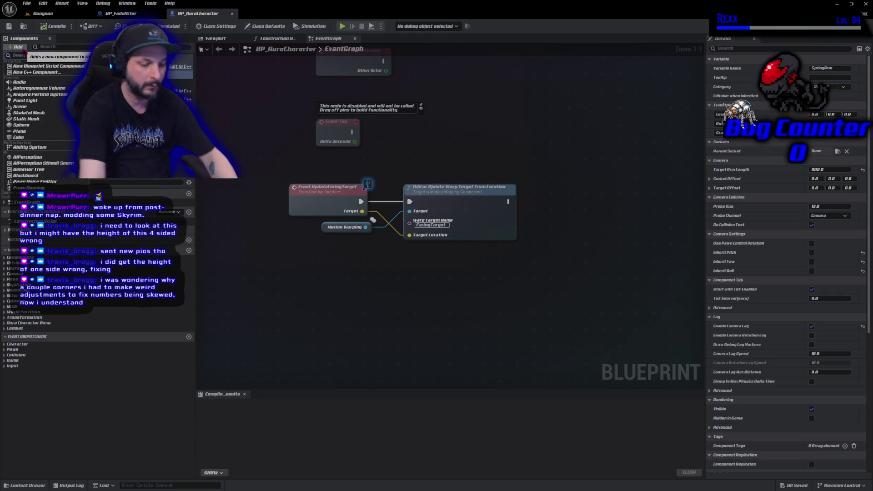
{"action": "type", "text": "box"}
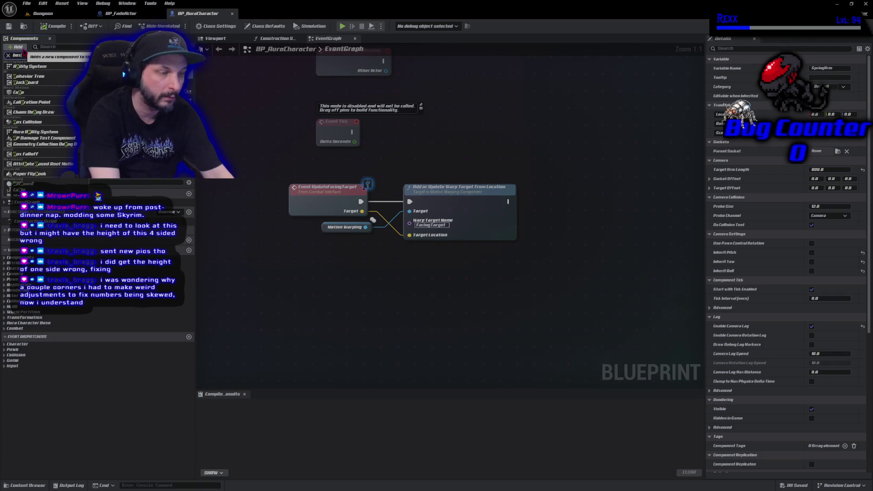
{"action": "key", "text": "Escape"}
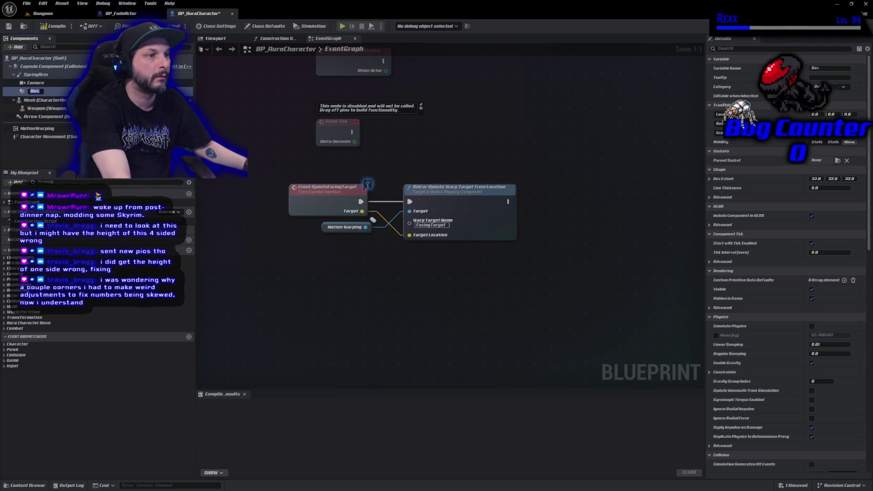
{"action": "key", "text": "Escape"}
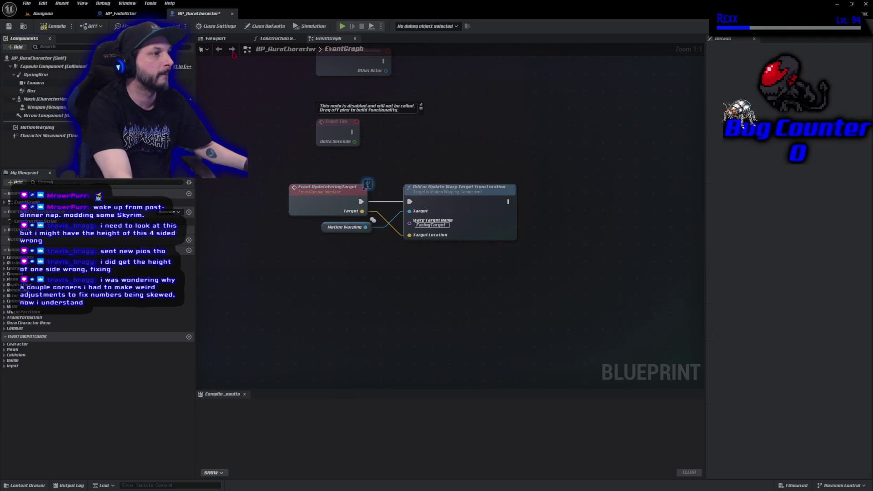
{"action": "left_click", "coordinate": [216, 38]}
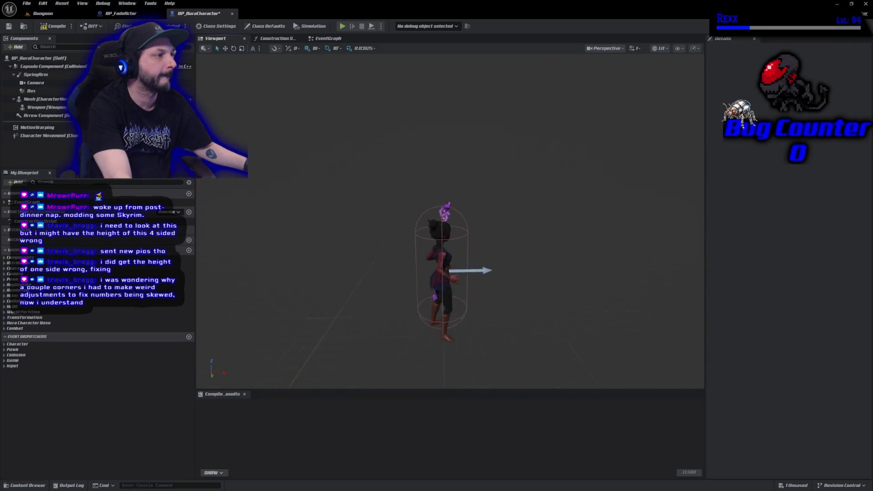
{"action": "left_click", "coordinate": [35, 75]}
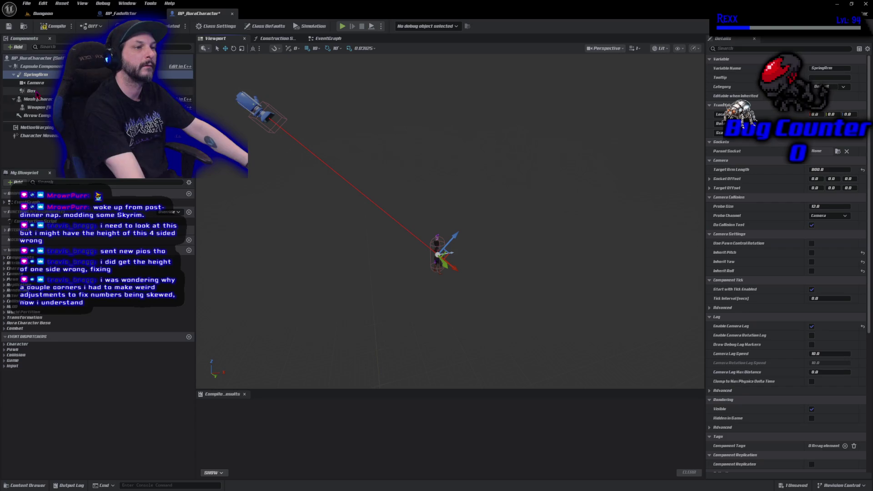
- Drag the Box forward along X and set its Box Extent X to 215
{"action": "left_click", "coordinate": [32, 90]}
{"action": "left_click_drag", "start_coordinate": [288, 130], "coordinate": [334, 174]}
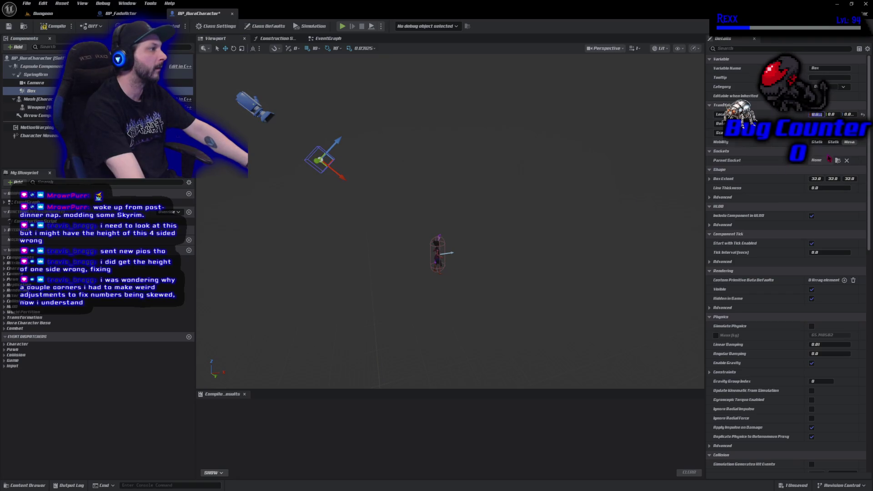
{"action": "left_click", "coordinate": [817, 114]}
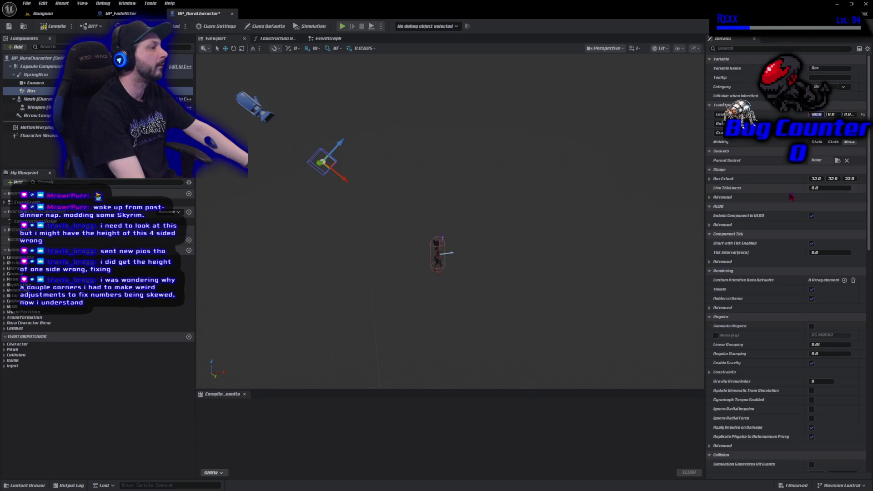
{"action": "left_click", "coordinate": [816, 178]}
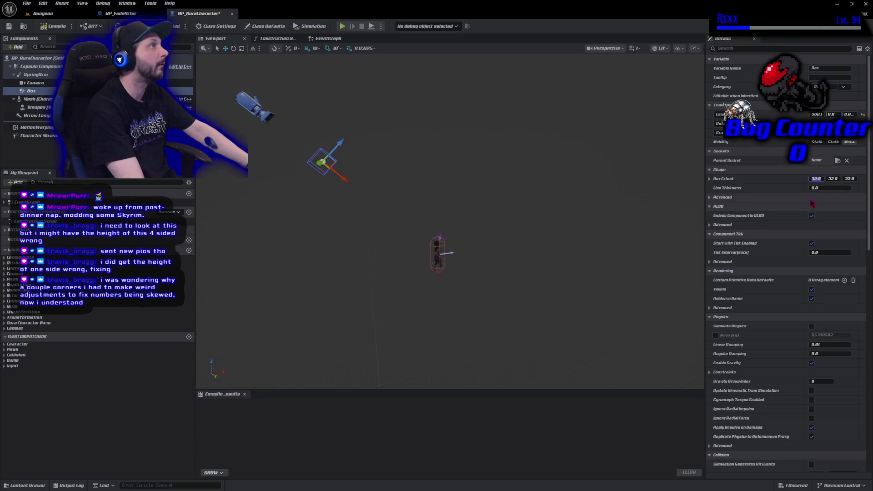
{"action": "type", "text": "215"}
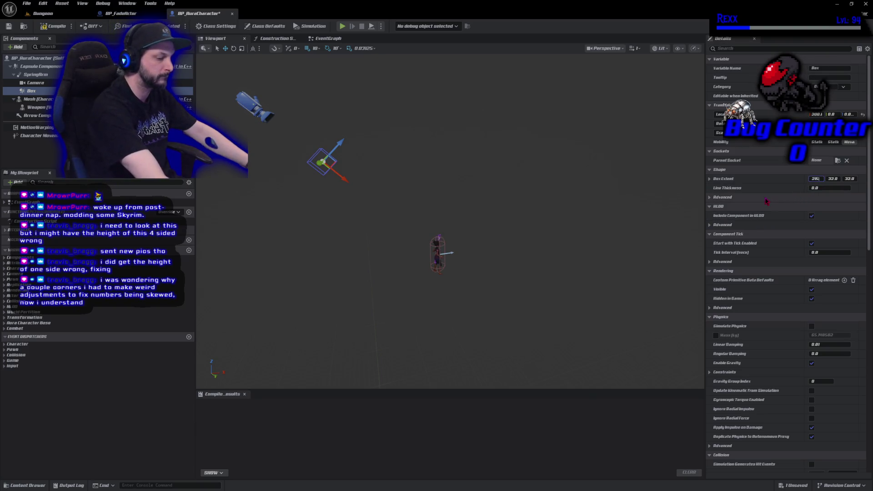
{"action": "key", "text": "Return"}
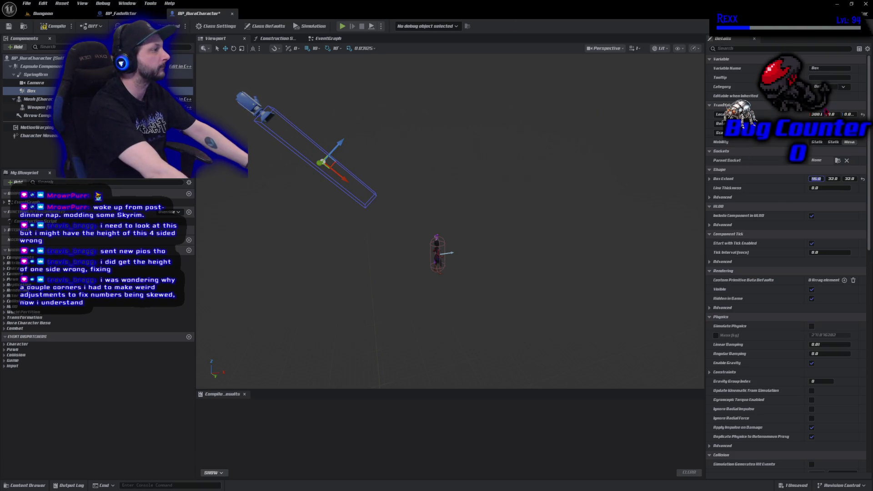
- Set the Box's Location X to 275
{"action": "left_click", "coordinate": [816, 114]}
{"action": "type", "text": "275"}
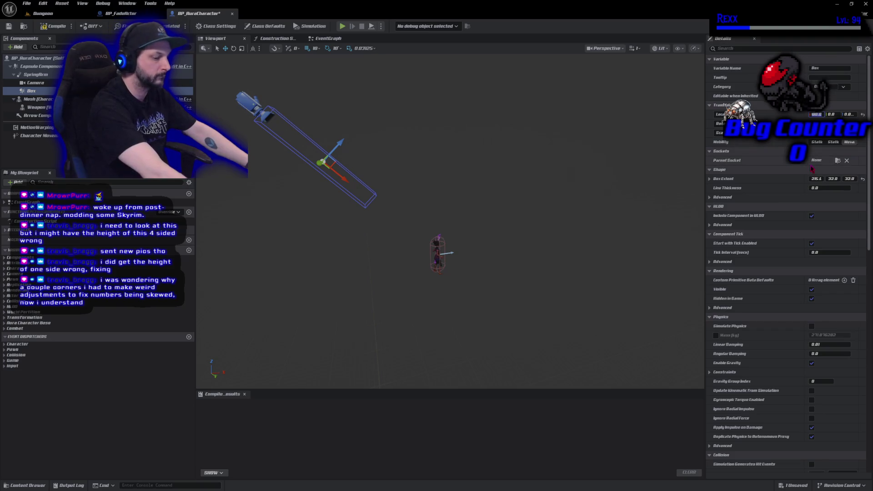
{"action": "key", "text": "Return"}
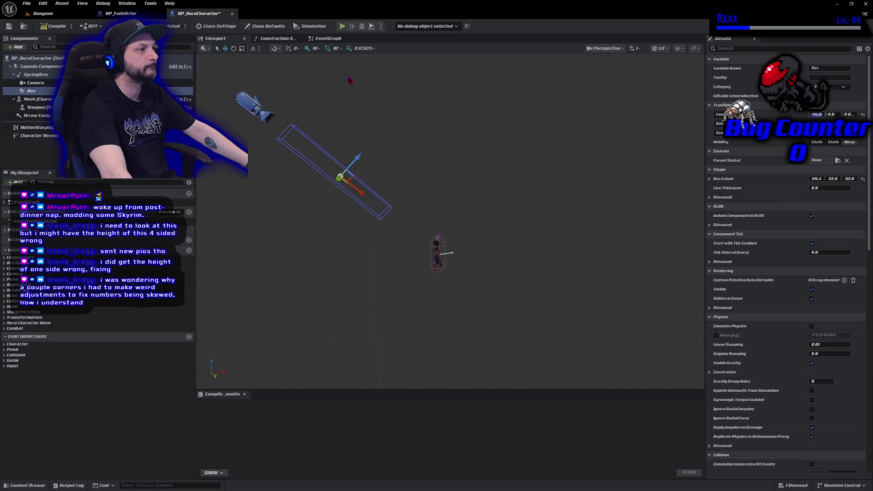
{"action": "left_click", "coordinate": [604, 48]}
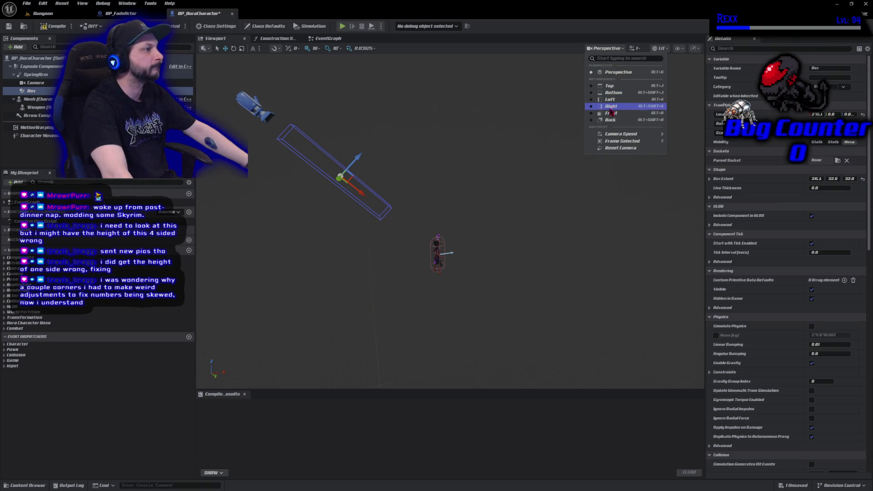
- In Front view, set the Box Extent Y to 20, then compile and save
{"action": "left_click", "coordinate": [610, 113]}
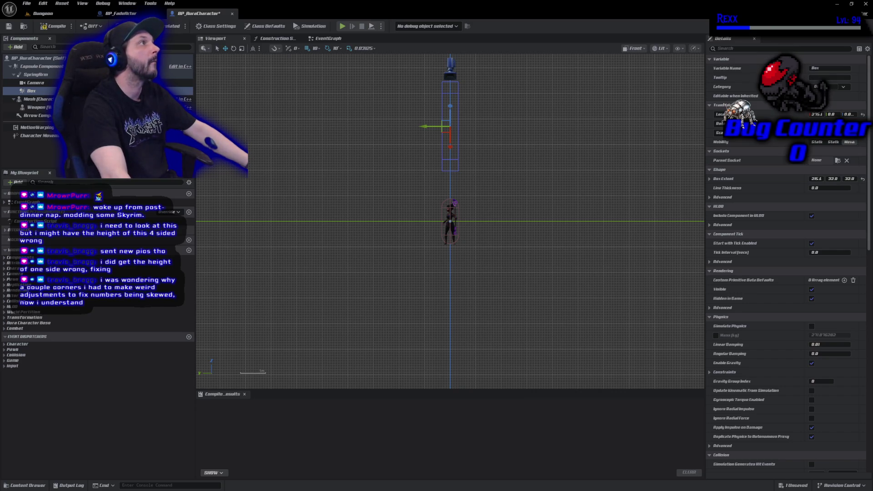
{"action": "left_click", "coordinate": [832, 179]}
{"action": "type", "text": "20"}
{"action": "key", "text": "Return"}
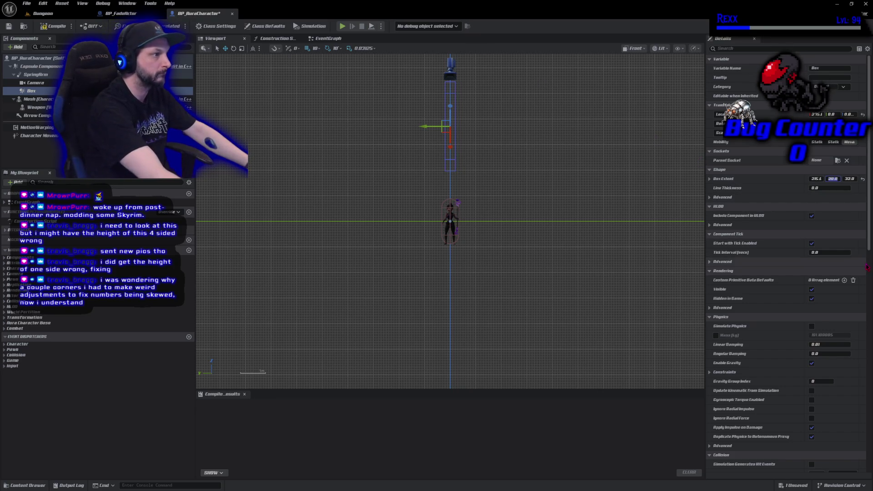
{"action": "left_click", "coordinate": [53, 26]}
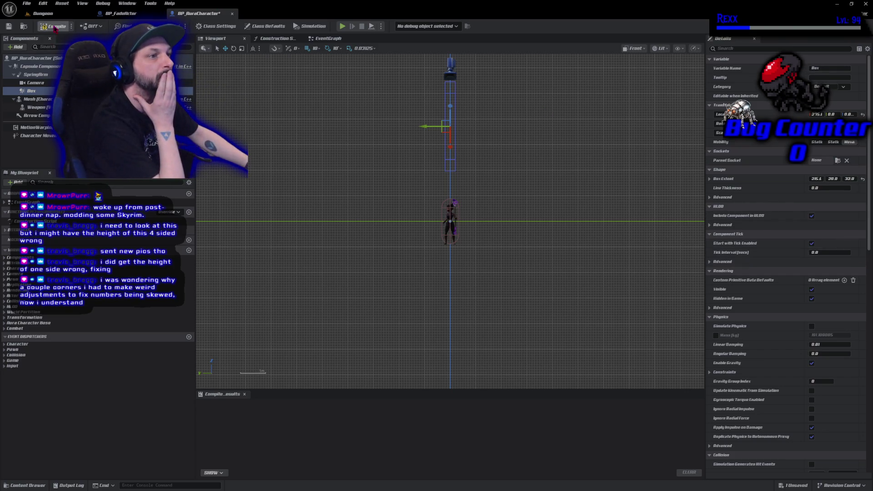
{"action": "left_click", "coordinate": [27, 4]}
{"action": "left_click", "coordinate": [45, 48]}
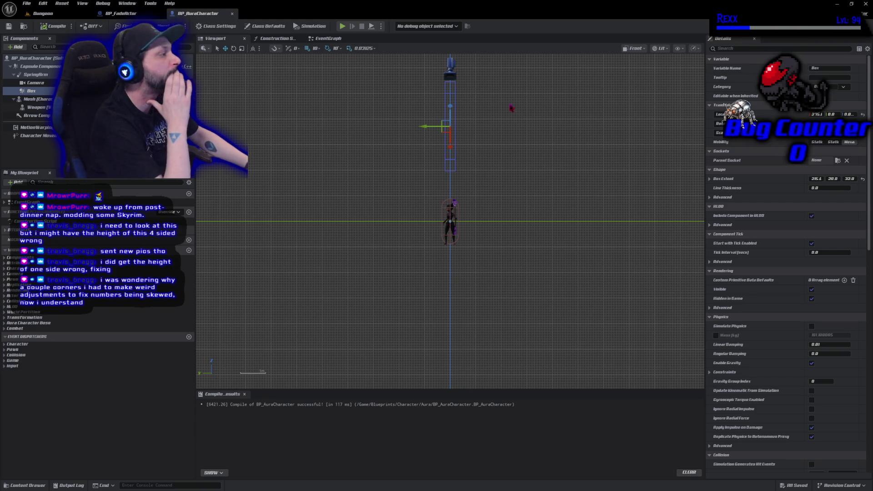
- Move the Box to Location X 300, return to Perspective view, save, and show EventGraph
{"action": "left_click", "coordinate": [817, 114]}
{"action": "type", "text": "300"}
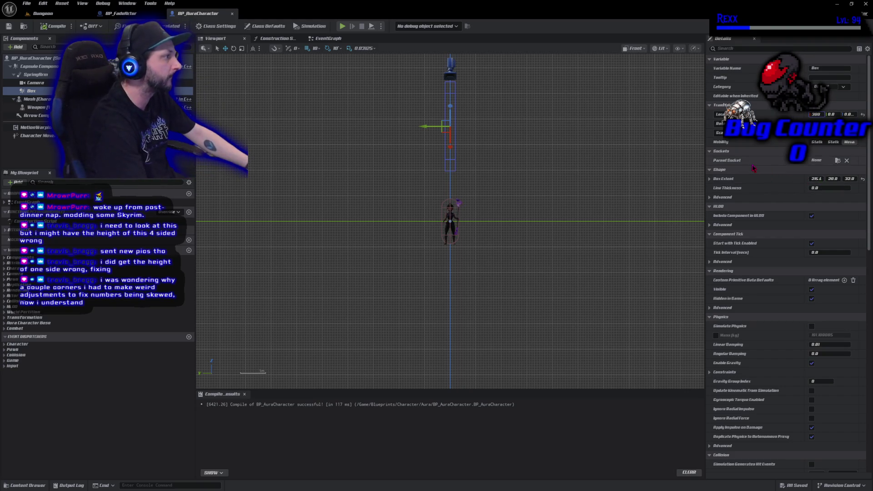
{"action": "key", "text": "Return"}
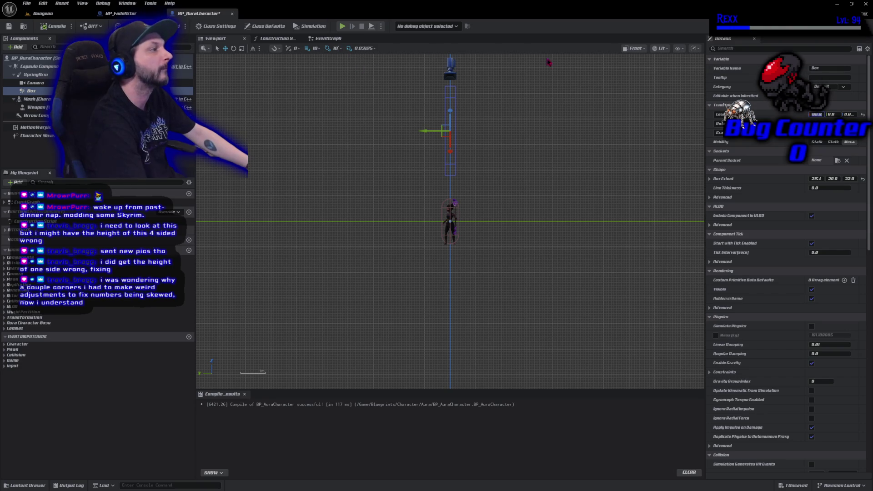
{"action": "left_click", "coordinate": [635, 48]}
{"action": "left_click", "coordinate": [646, 75]}
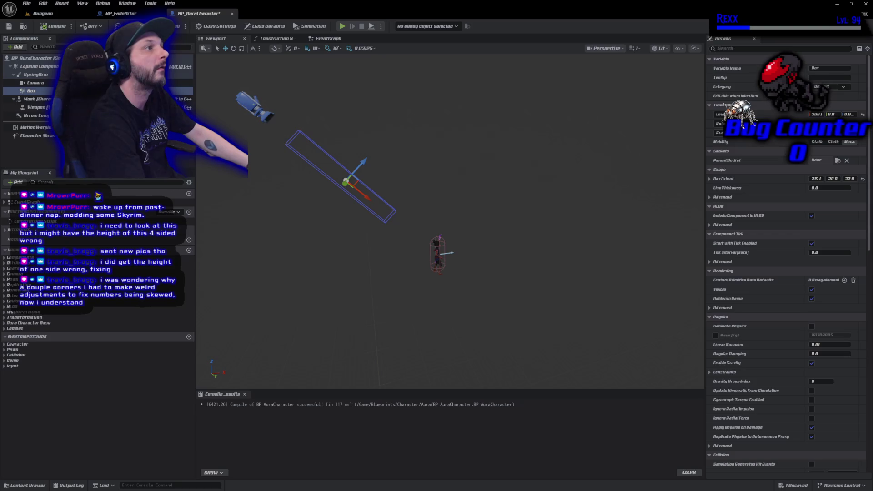
{"action": "key", "text": "ctrl+s"}
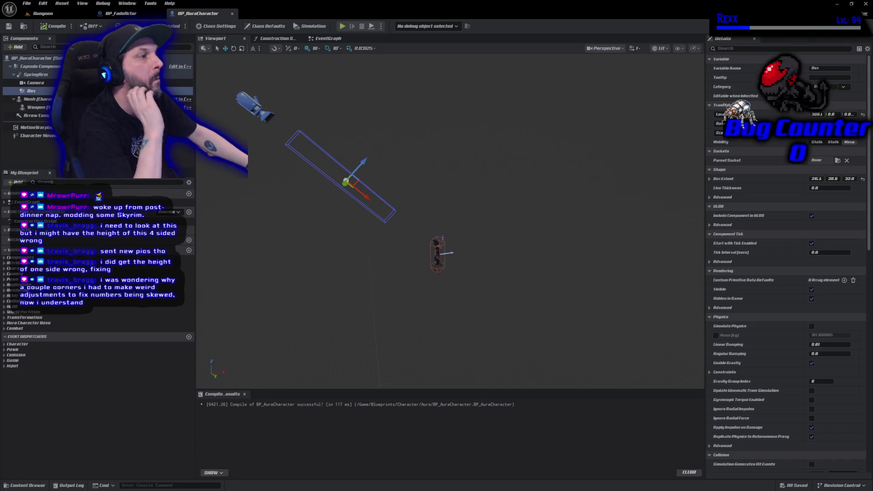
{"action": "left_click", "coordinate": [328, 38]}
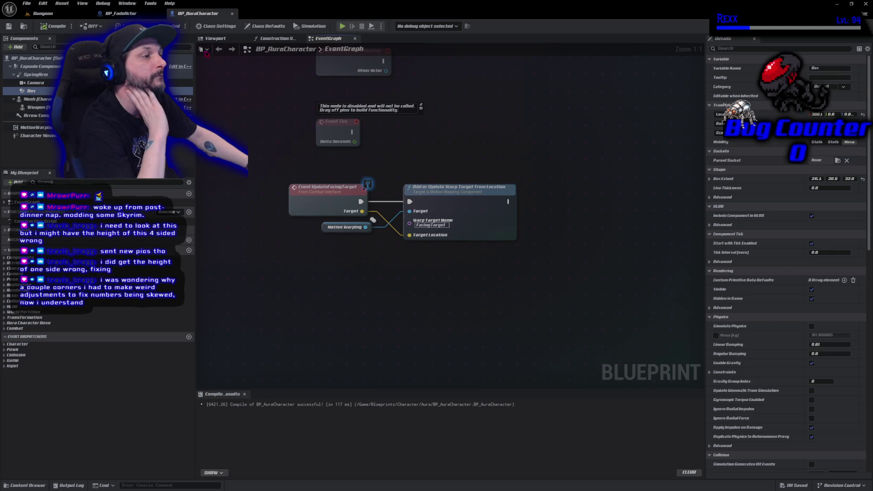
- Add an On Component Begin Overlap event for the Box, discarding the extra Box reference
{"action": "left_click_drag", "start_coordinate": [31, 91], "coordinate": [359, 276]}
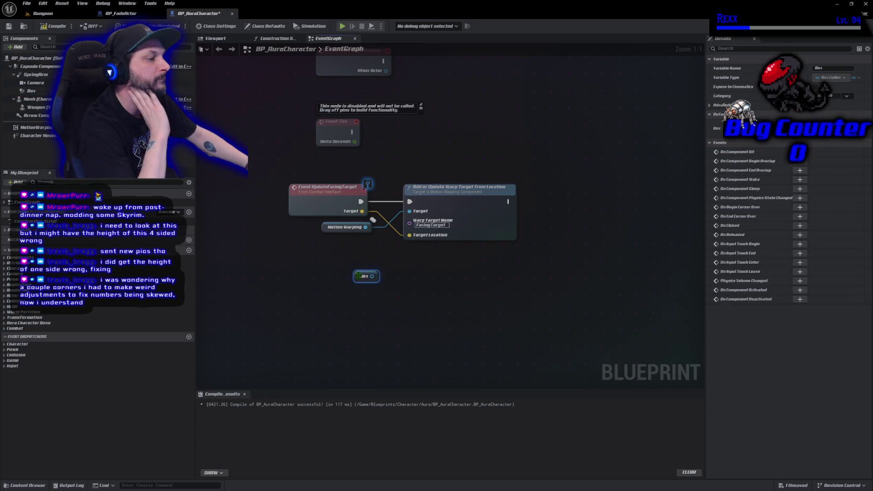
{"action": "left_click", "coordinate": [800, 161]}
{"action": "left_click_drag", "start_coordinate": [523, 143], "coordinate": [425, 77]}
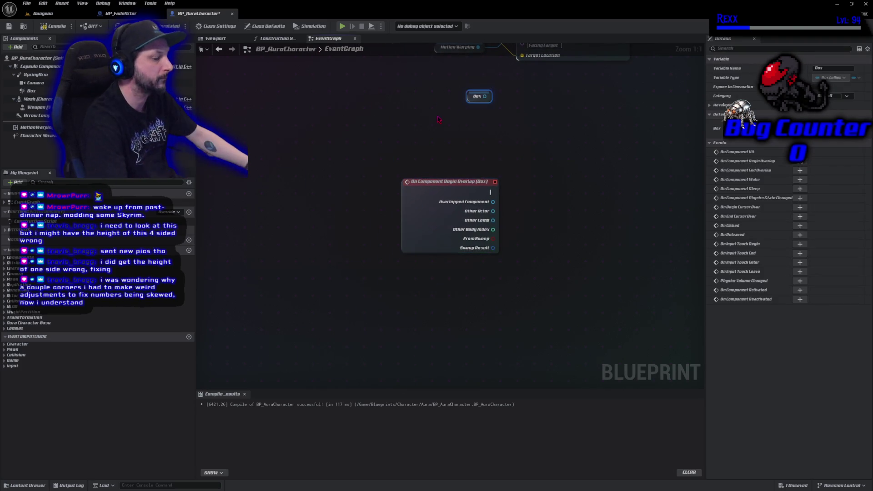
{"action": "key", "text": "Delete"}
{"action": "mouse_move", "coordinate": [433, 214]}
{"action": "left_mouse_down"}
{"action": "mouse_move", "coordinate": [411, 159]}
{"action": "mouse_move", "coordinate": [448, 182]}
{"action": "left_mouse_up"}
{"action": "left_click_drag", "start_coordinate": [530, 220], "coordinate": [362, 228]}
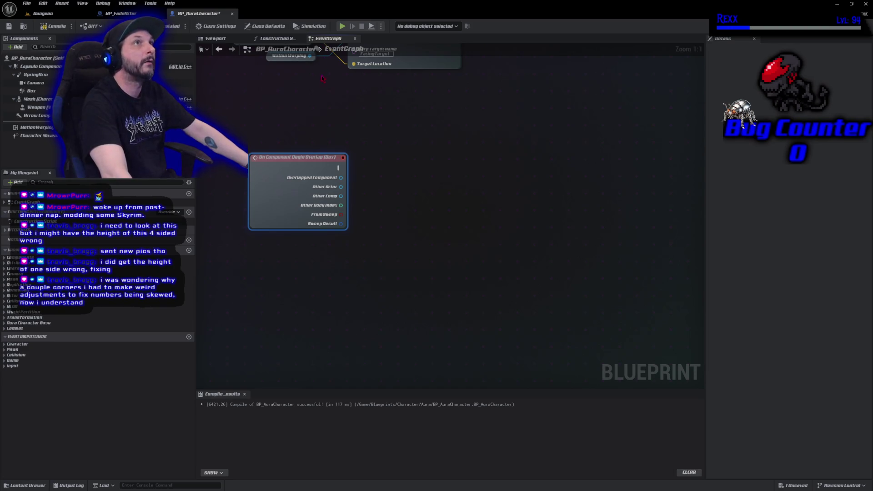
- Feed Other Actor into Does Object Implement Interface and drive a Branch with its result
{"action": "left_click_drag", "start_coordinate": [341, 187], "coordinate": [383, 195]}
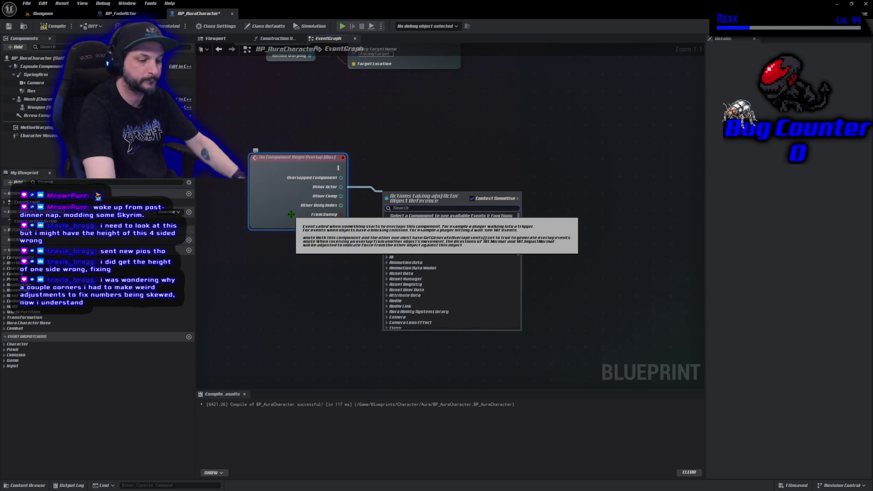
{"action": "type", "text": "Implem"}
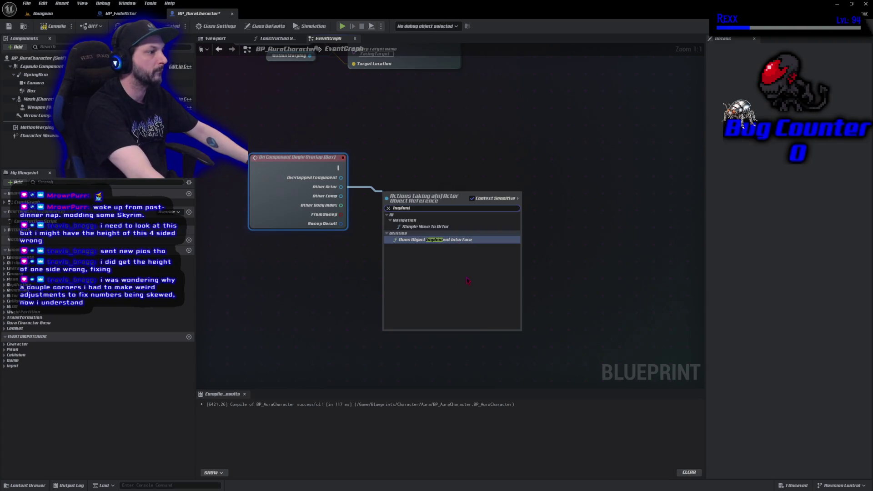
{"action": "left_click", "coordinate": [437, 244]}
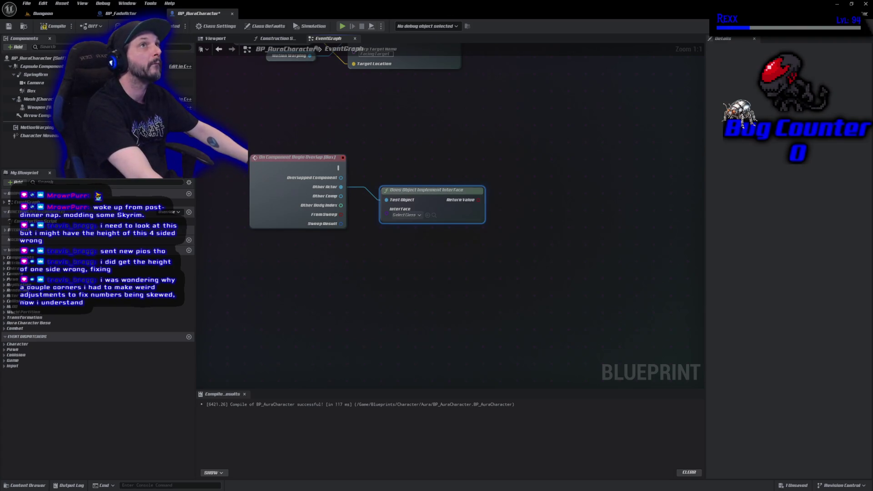
{"action": "left_click", "coordinate": [494, 199]}
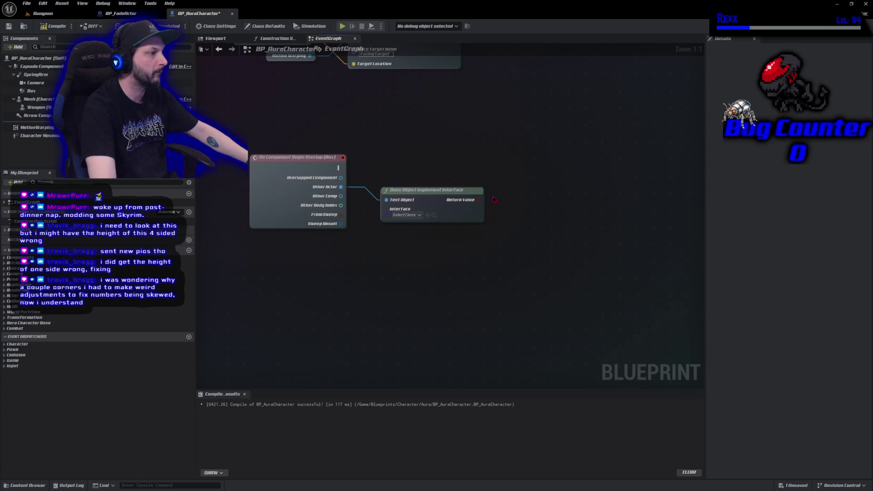
{"action": "left_click", "coordinate": [504, 188]}
{"action": "left_click_drag", "start_coordinate": [508, 208], "coordinate": [478, 201]}
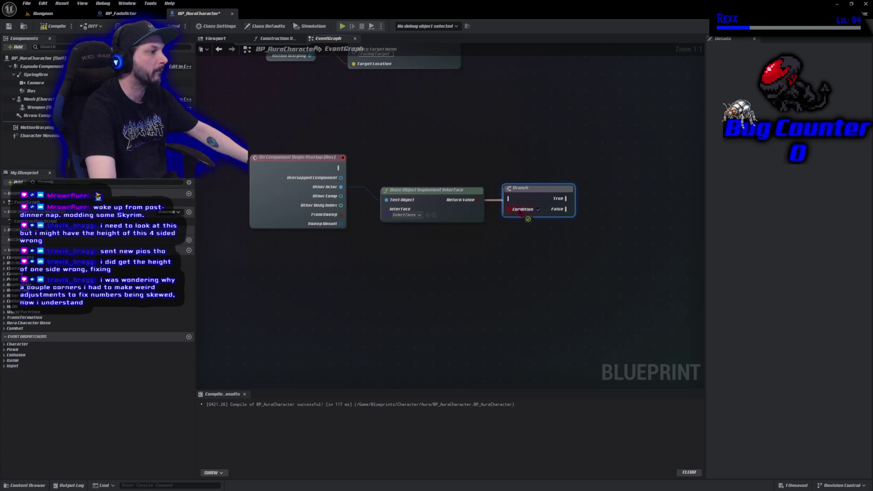
{"action": "mouse_move", "coordinate": [338, 169]}
{"action": "left_mouse_down"}
{"action": "mouse_move", "coordinate": [422, 170]}
{"action": "mouse_move", "coordinate": [357, 172]}
{"action": "mouse_move", "coordinate": [512, 200]}
{"action": "mouse_move", "coordinate": [518, 164]}
{"action": "left_mouse_up"}
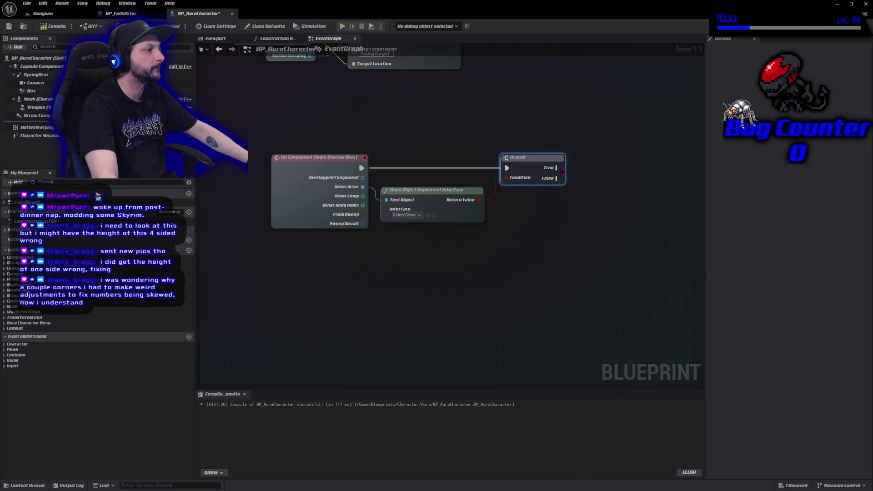
- Call Fade Out from the Branch's True output and set the checked interface to BI_FadeInterface
{"action": "left_click_drag", "start_coordinate": [563, 171], "coordinate": [597, 167]}
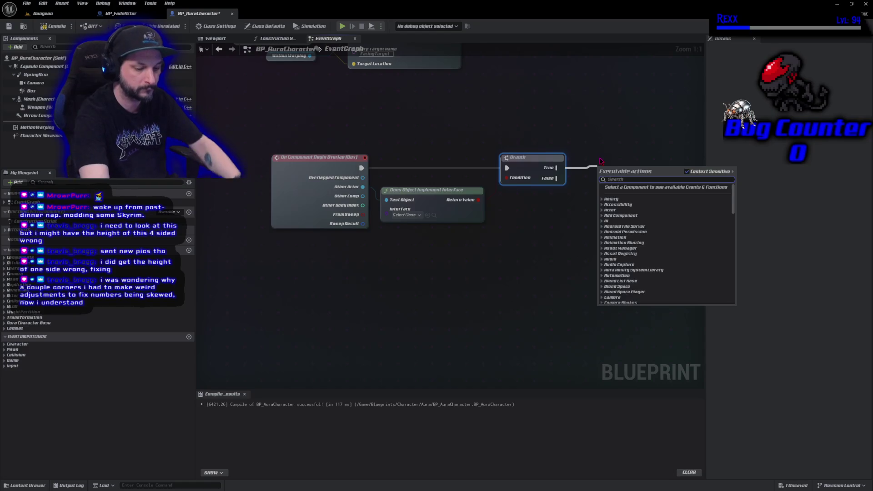
{"action": "type", "text": "fade out"}
{"action": "key", "text": "Return"}
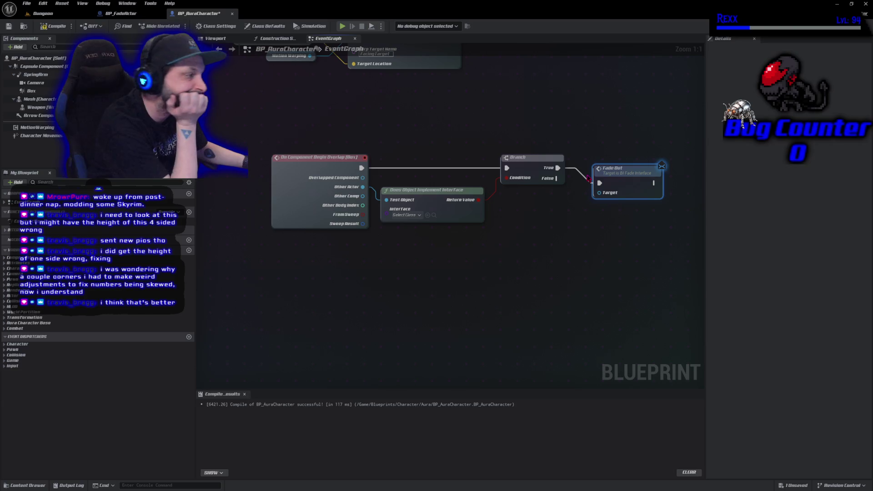
{"action": "left_click_drag", "start_coordinate": [609, 184], "coordinate": [592, 168]}
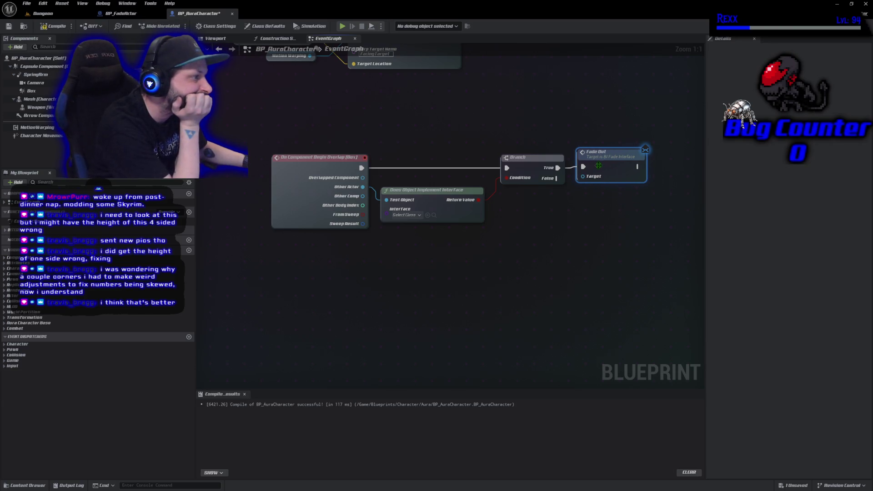
{"action": "left_click", "coordinate": [403, 215]}
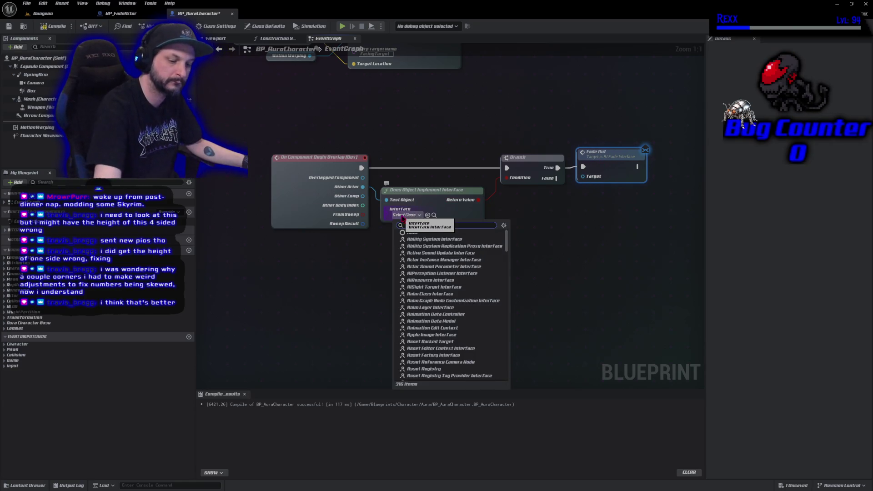
{"action": "type", "text": "bi"}
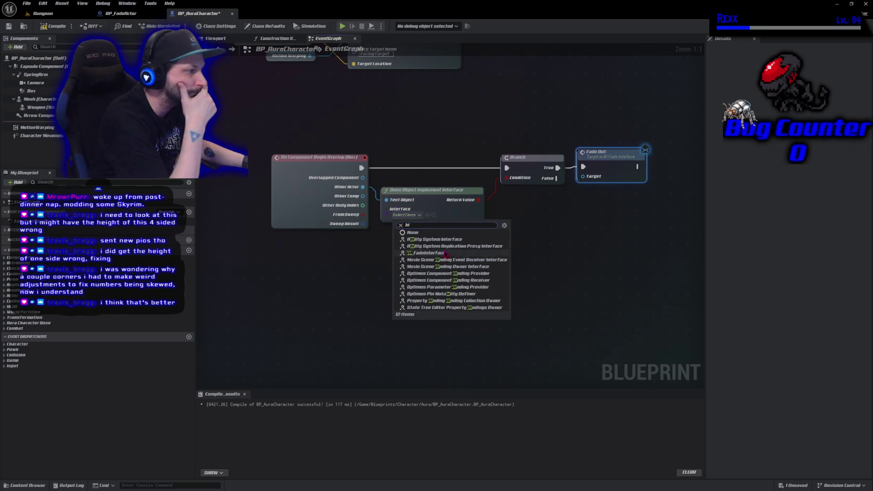
{"action": "left_click", "coordinate": [445, 253]}
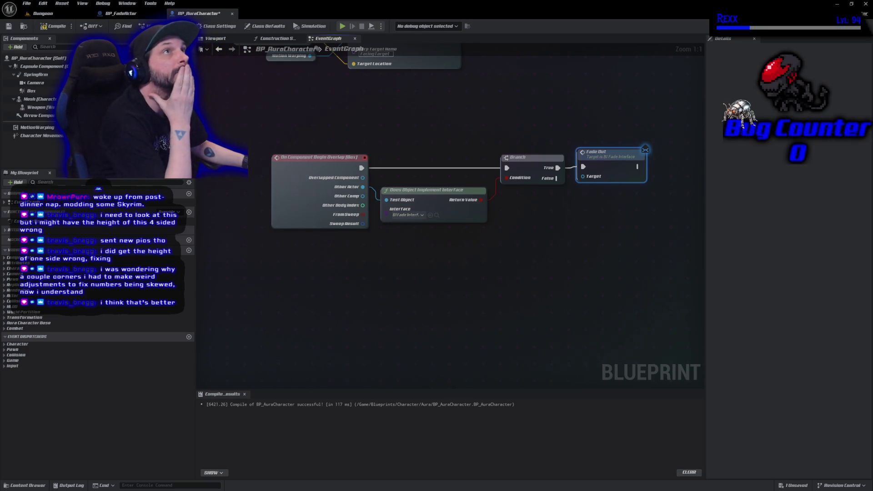
- Wire Other Actor into Fade Out's Target, then compile and Save All
{"action": "left_click", "coordinate": [53, 26]}
{"action": "left_click", "coordinate": [8, 26]}
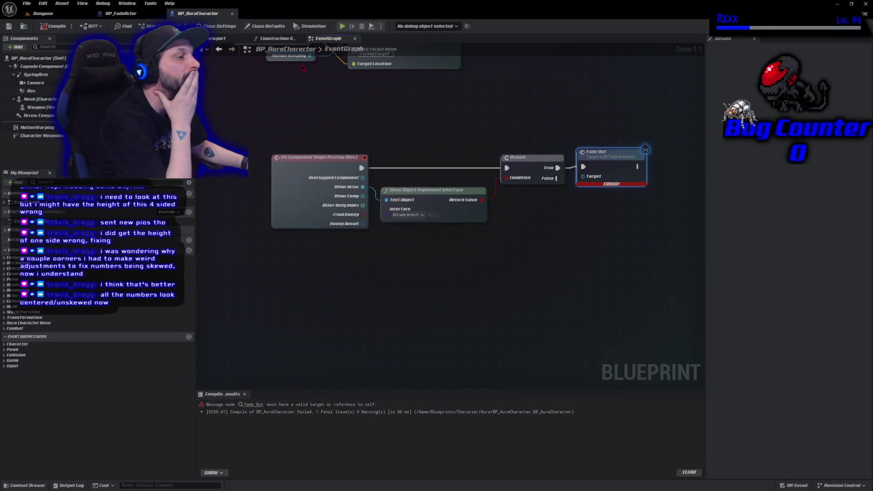
{"action": "mouse_move", "coordinate": [363, 187]}
{"action": "left_mouse_down"}
{"action": "mouse_move", "coordinate": [609, 191]}
{"action": "mouse_move", "coordinate": [600, 178]}
{"action": "left_mouse_up"}
{"action": "left_click", "coordinate": [44, 27]}
{"action": "left_click", "coordinate": [27, 3]}
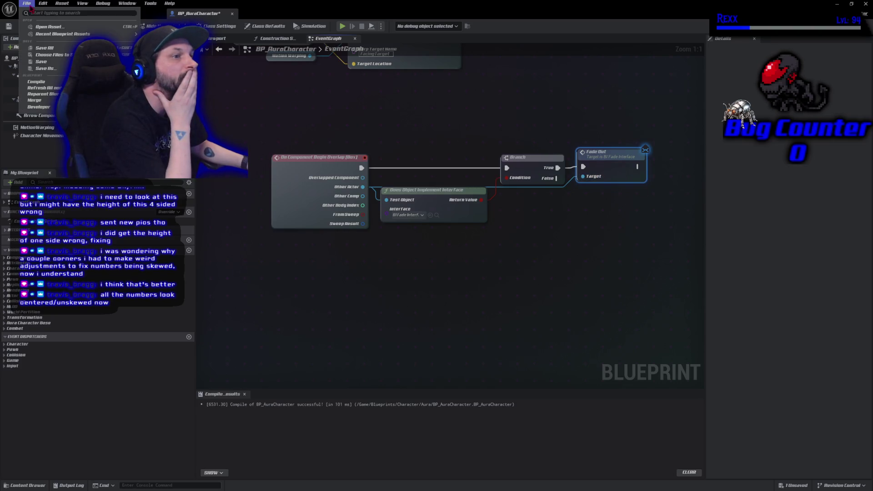
{"action": "left_click", "coordinate": [45, 48]}
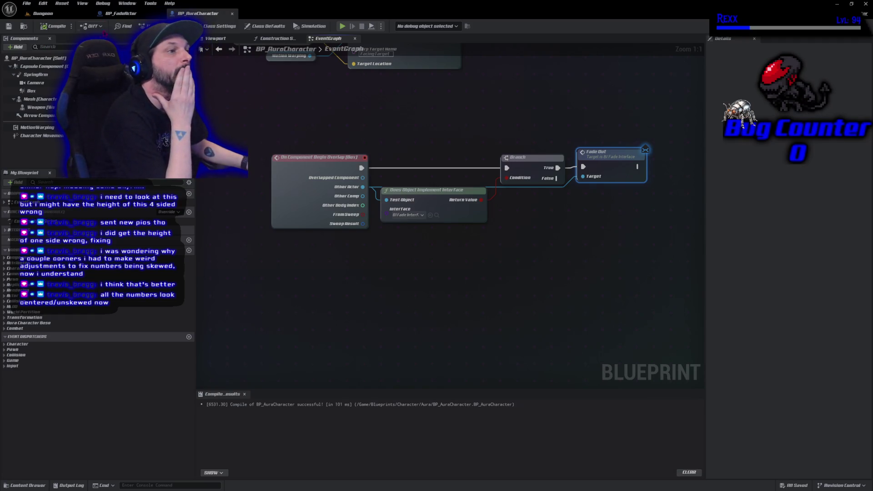
{"action": "left_click", "coordinate": [102, 14]}
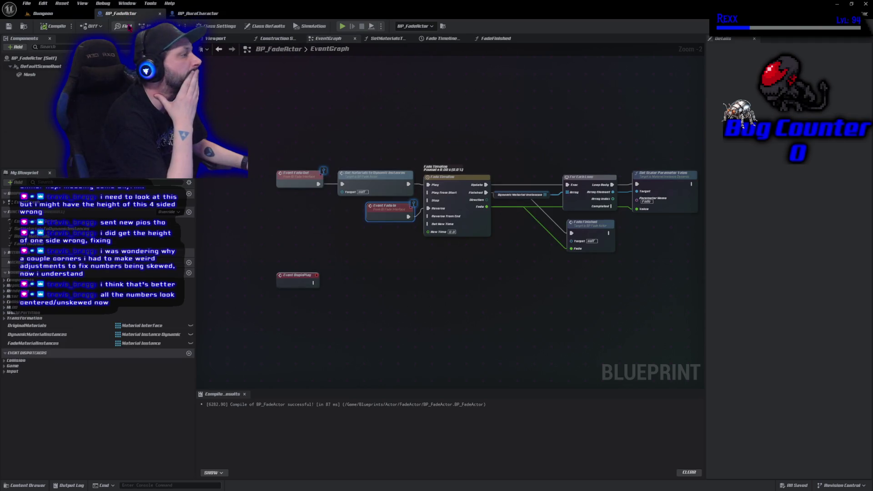
- Set the Mesh component's Collision Object Type to WorldStatic
{"action": "left_click", "coordinate": [56, 78]}
{"action": "scroll", "coordinate": [779, 276], "scroll_direction": "down", "scroll_amount": 10}
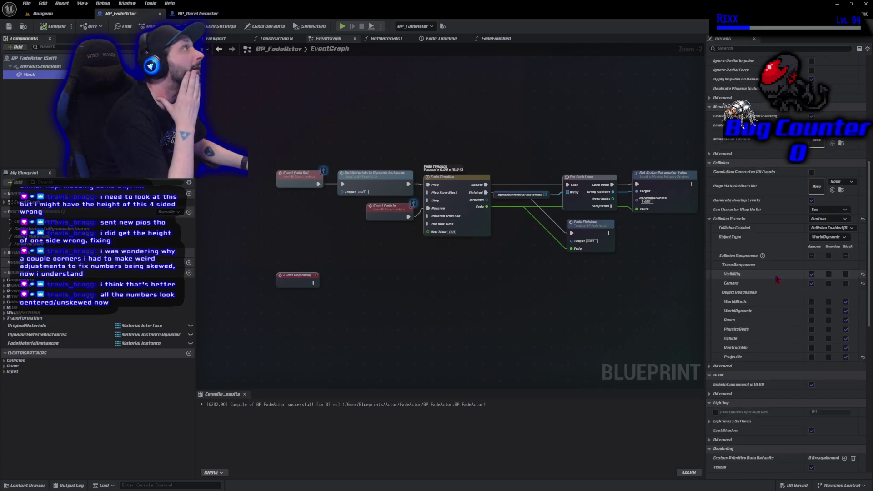
{"action": "left_click", "coordinate": [829, 237]}
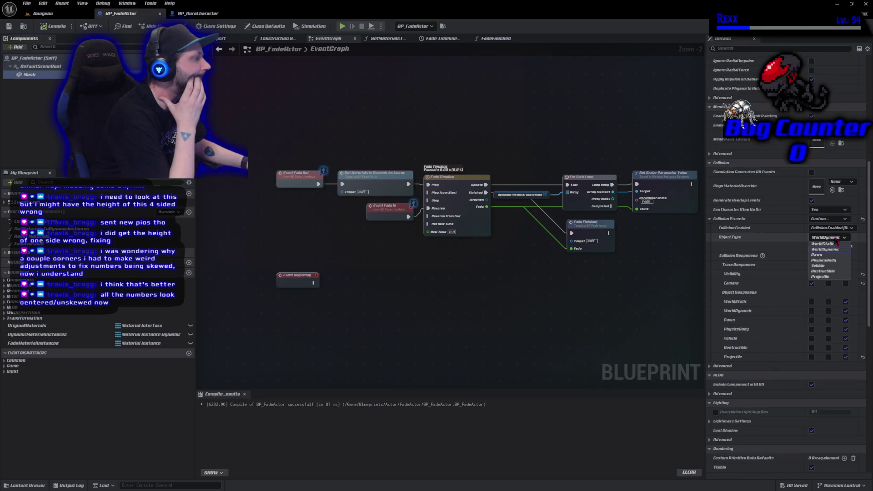
{"action": "left_click", "coordinate": [835, 245]}
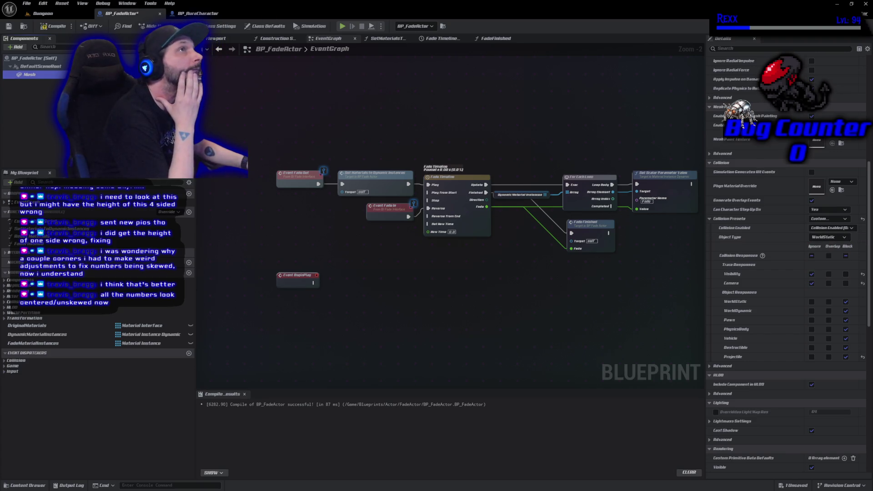
- Compile BP_FadeActor and Save All
{"action": "left_click", "coordinate": [54, 25]}
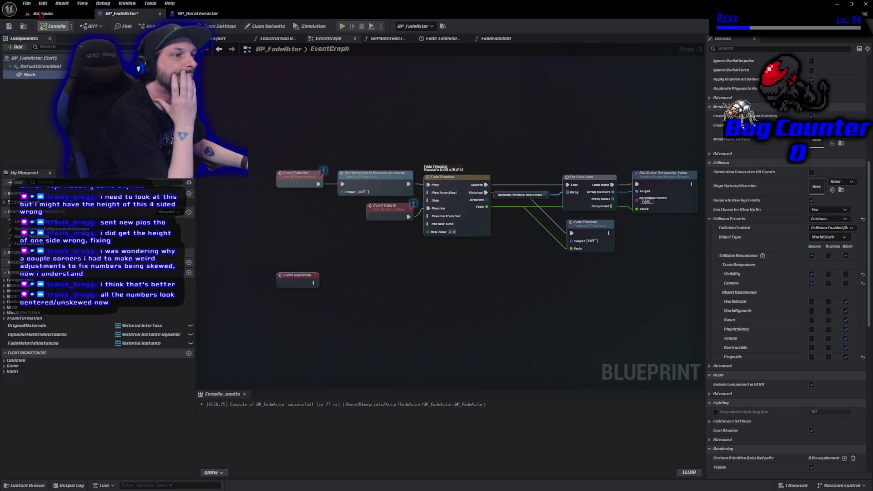
{"action": "left_click", "coordinate": [27, 4]}
{"action": "left_click", "coordinate": [46, 50]}
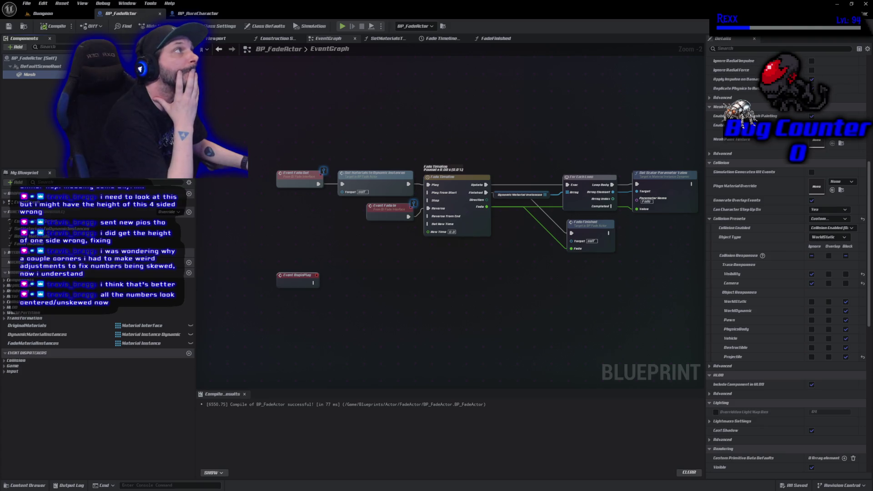
{"action": "left_click", "coordinate": [198, 14]}
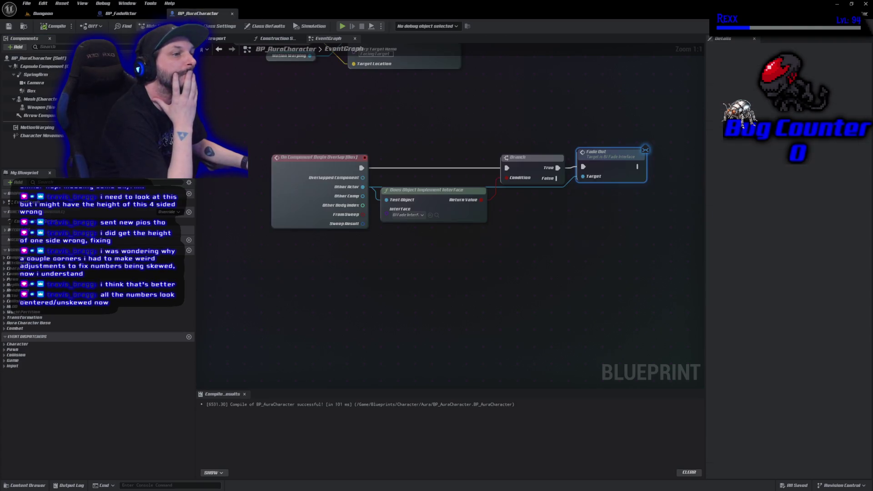
- Give the Box Custom collision overlapping WorldStatic, compile BP_AuraCharacter, and return to BP_FadeActor
{"action": "left_click", "coordinate": [31, 90]}
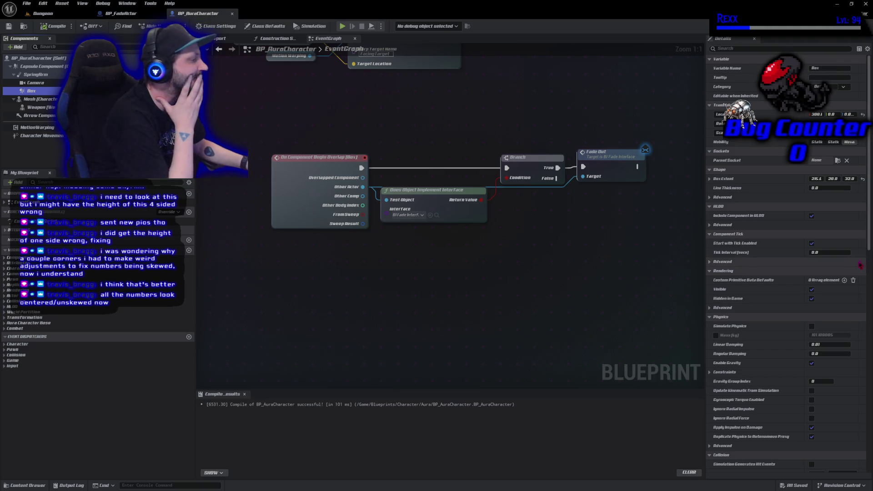
{"action": "scroll", "coordinate": [786, 264], "scroll_direction": "down", "scroll_amount": 5}
{"action": "scroll", "coordinate": [825, 181], "scroll_direction": "down", "scroll_amount": 3}
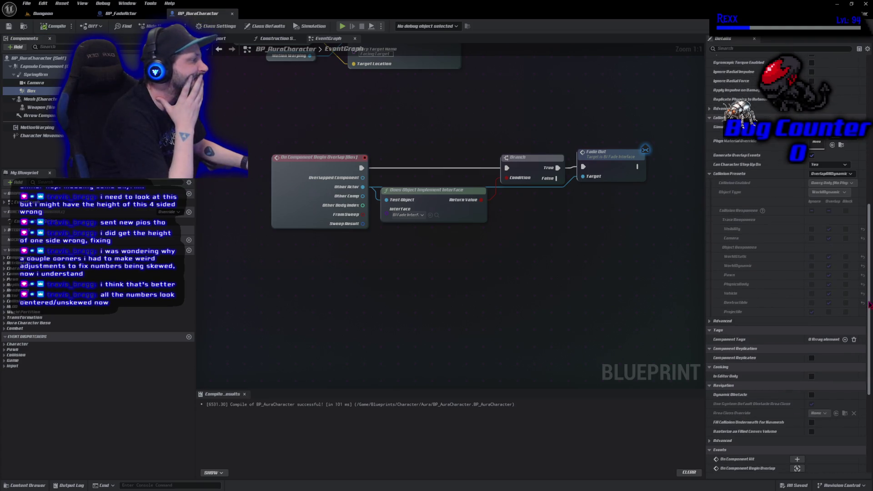
{"action": "left_click", "coordinate": [828, 174]}
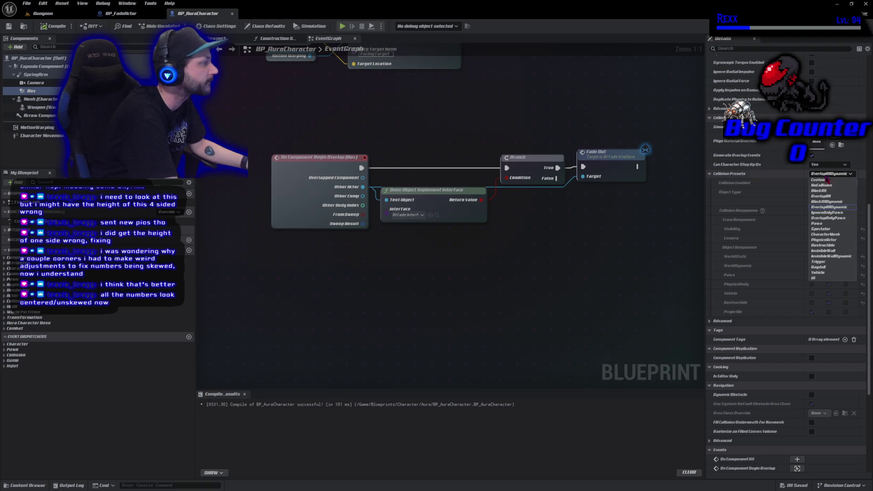
{"action": "left_click", "coordinate": [828, 188]}
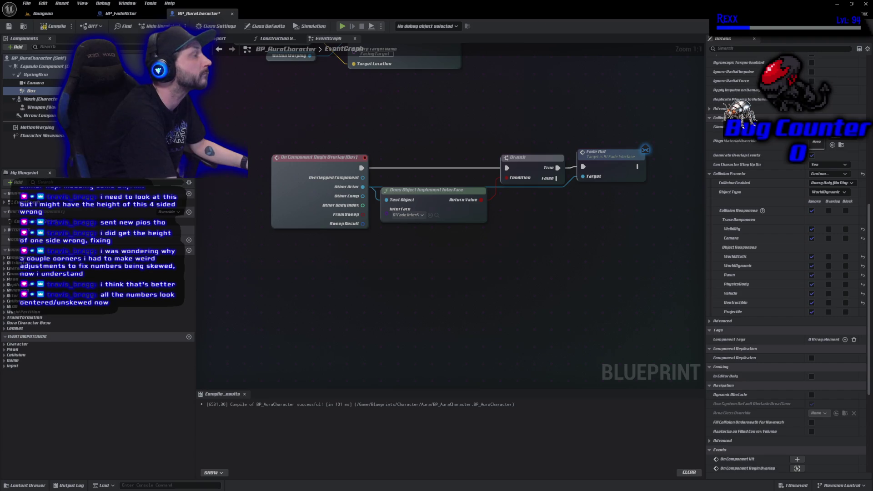
{"action": "left_click", "coordinate": [829, 257]}
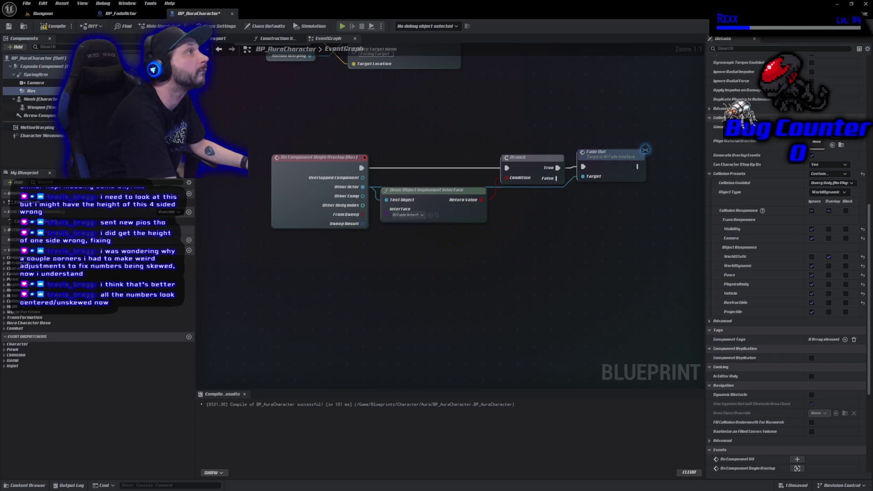
{"action": "left_click", "coordinate": [51, 26]}
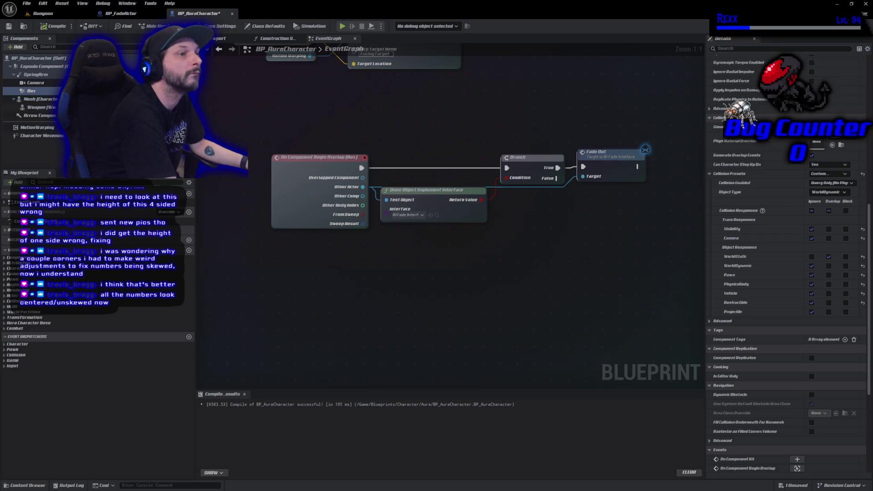
{"action": "left_click", "coordinate": [129, 16]}
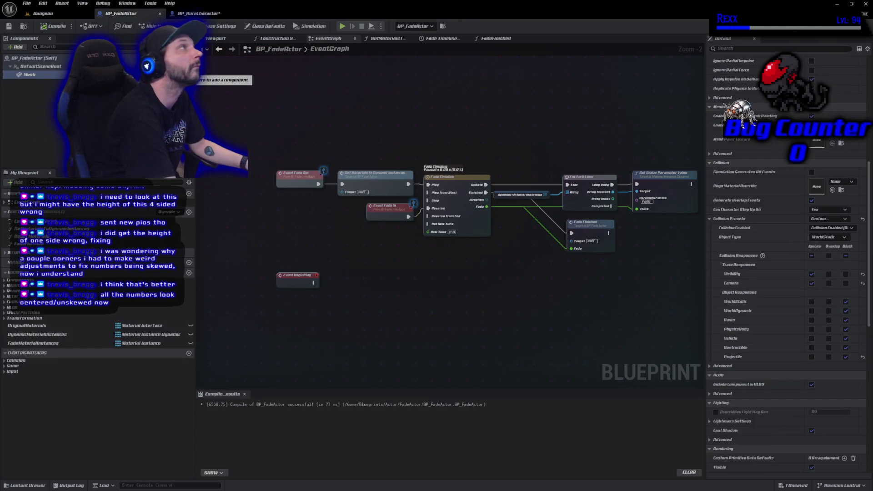
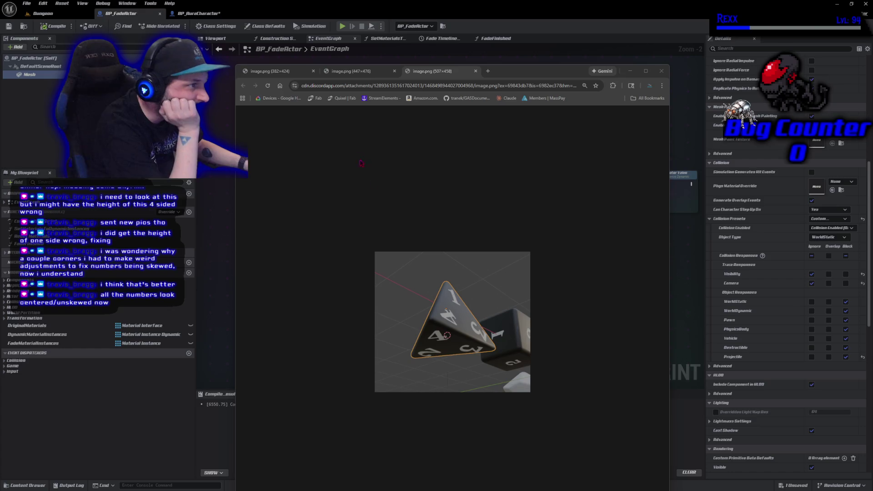
- Compare the three dice image tabs, then close all of them
{"action": "left_click", "coordinate": [358, 75]}
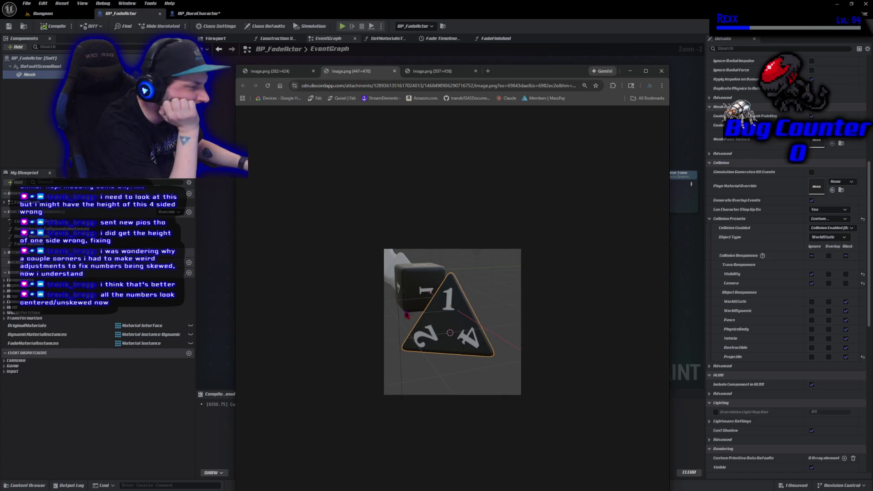
{"action": "left_click", "coordinate": [427, 79]}
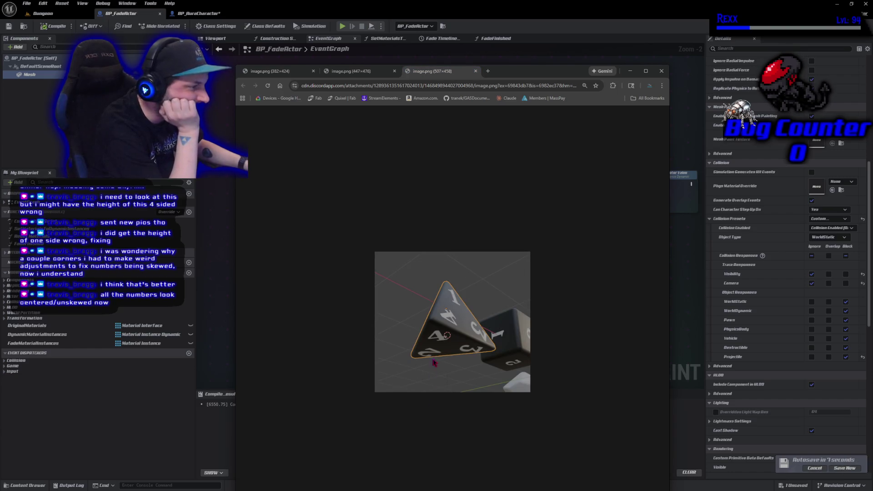
{"action": "left_click", "coordinate": [273, 72]}
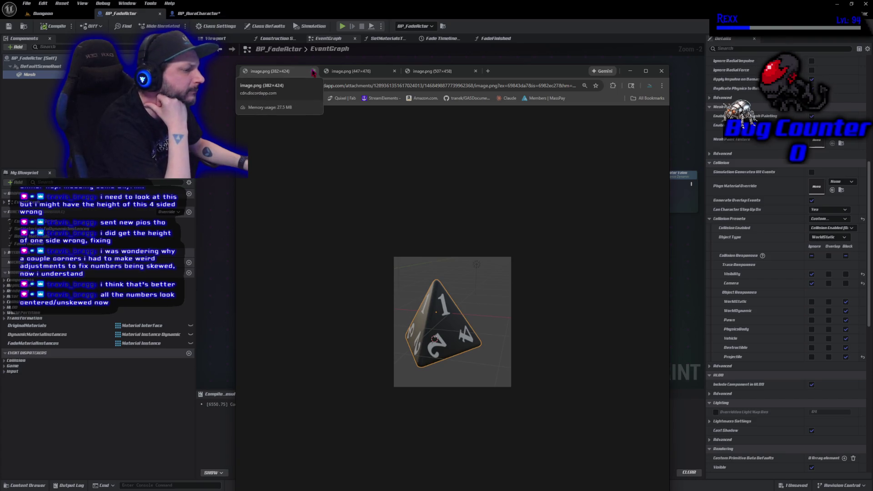
{"action": "left_click", "coordinate": [313, 72]}
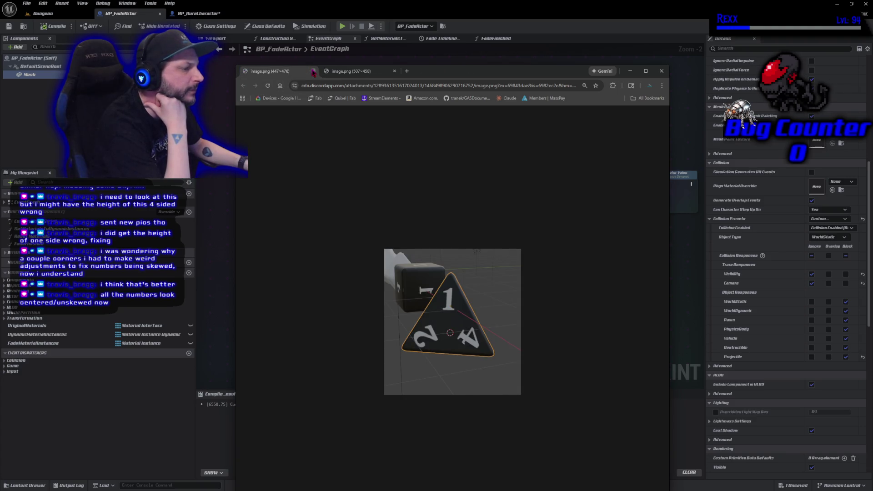
{"action": "left_click", "coordinate": [313, 71]}
{"action": "left_click", "coordinate": [313, 72]}
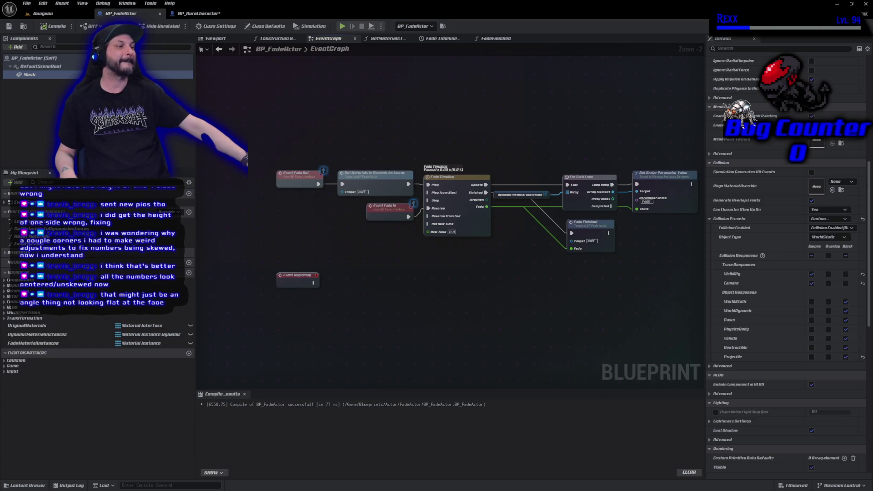
- Add an On Component End Overlap event for BP_AuraCharacter's Box component
{"action": "left_click", "coordinate": [193, 14]}
{"action": "left_click", "coordinate": [39, 92]}
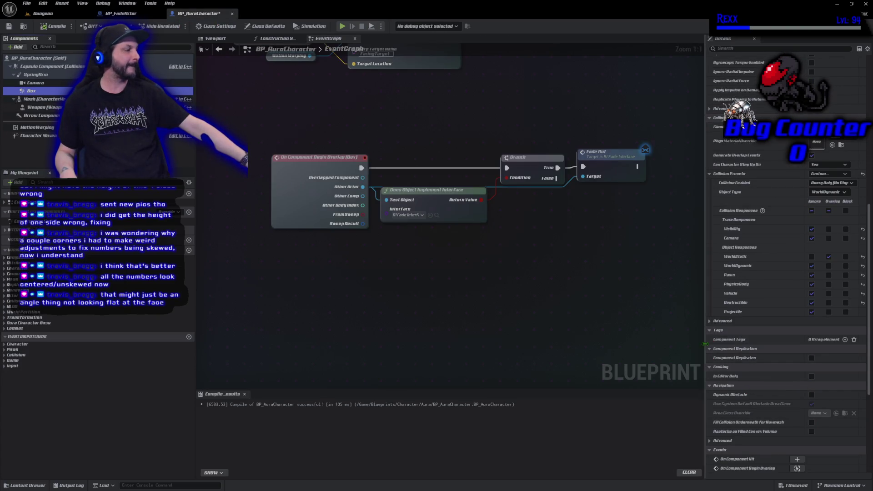
{"action": "scroll", "coordinate": [739, 325], "scroll_direction": "down", "scroll_amount": 4}
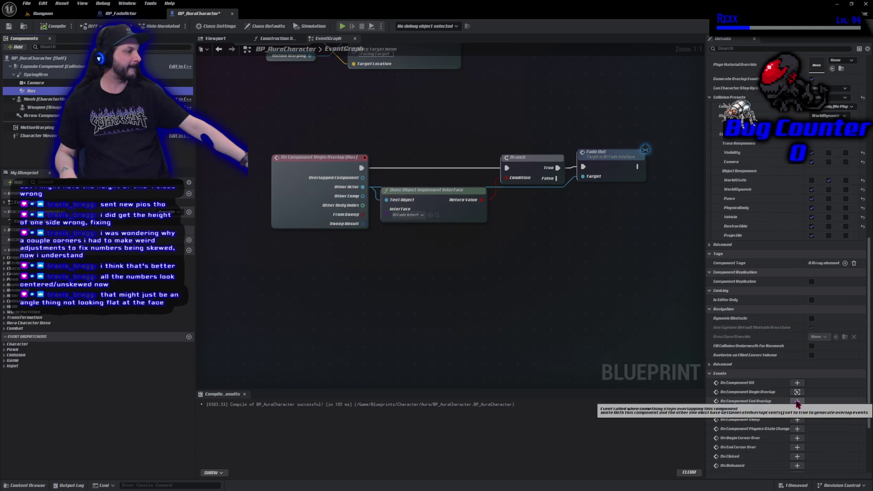
{"action": "left_click", "coordinate": [797, 401]}
{"action": "mouse_move", "coordinate": [661, 291]}
{"action": "left_mouse_down"}
{"action": "mouse_move", "coordinate": [546, 255]}
{"action": "mouse_move", "coordinate": [381, 282]}
{"action": "left_mouse_up"}
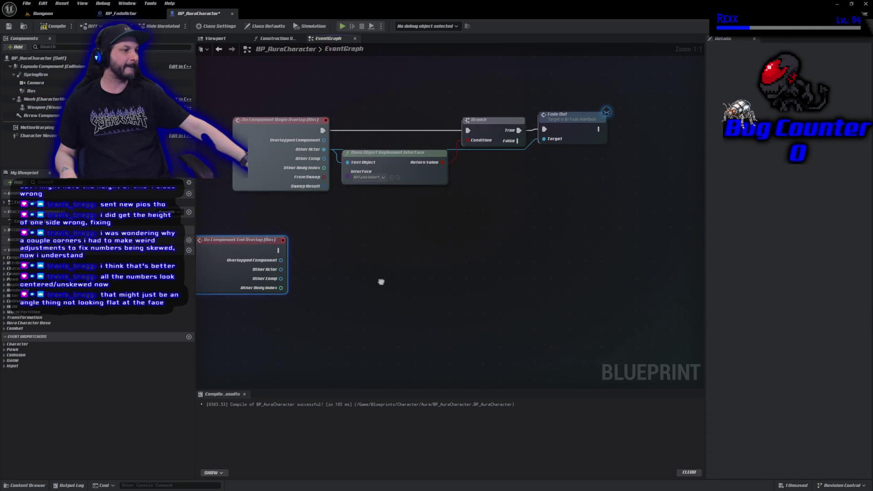
{"action": "left_click_drag", "start_coordinate": [241, 273], "coordinate": [283, 262]}
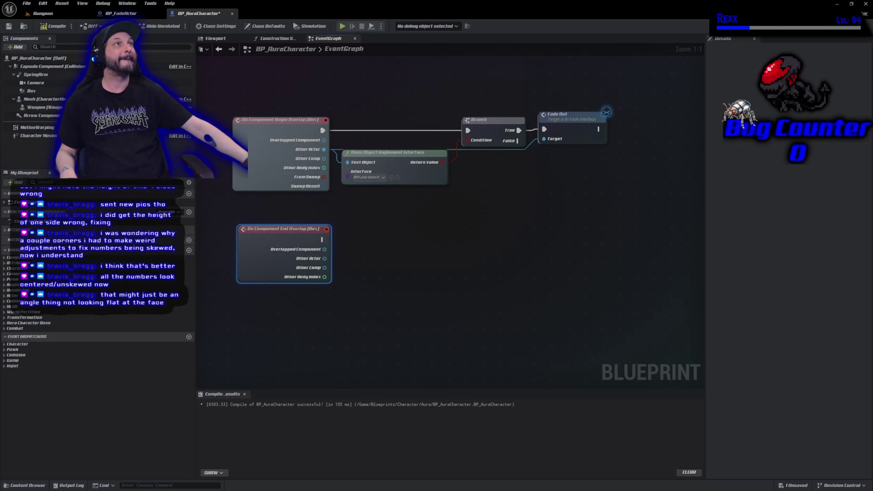
- Duplicate the Branch and Does Implement Interface nodes, feeding Other Actor into the copy
{"action": "left_click_drag", "start_coordinate": [340, 216], "coordinate": [479, 126]}
{"action": "key", "text": "ctrl+c"}
{"action": "key", "text": "ctrl+v"}
{"action": "left_click_drag", "start_coordinate": [378, 271], "coordinate": [389, 244]}
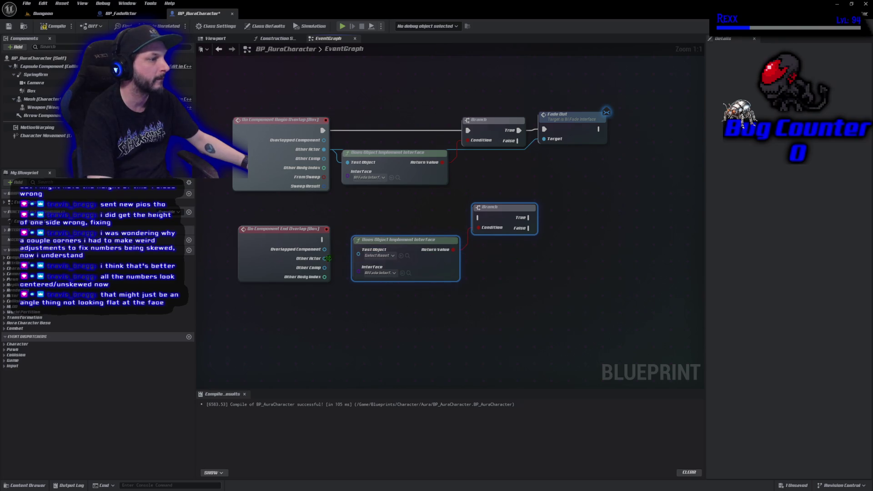
{"action": "left_click_drag", "start_coordinate": [324, 258], "coordinate": [358, 250]}
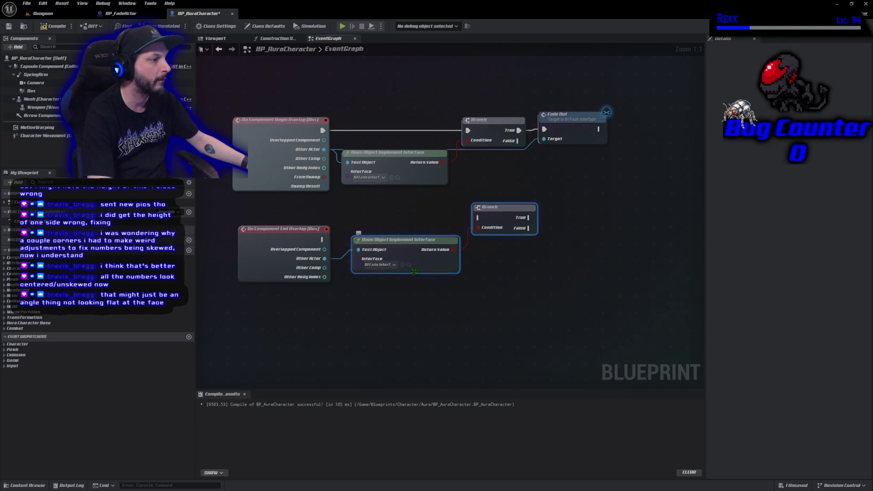
{"action": "left_click_drag", "start_coordinate": [405, 245], "coordinate": [406, 262]}
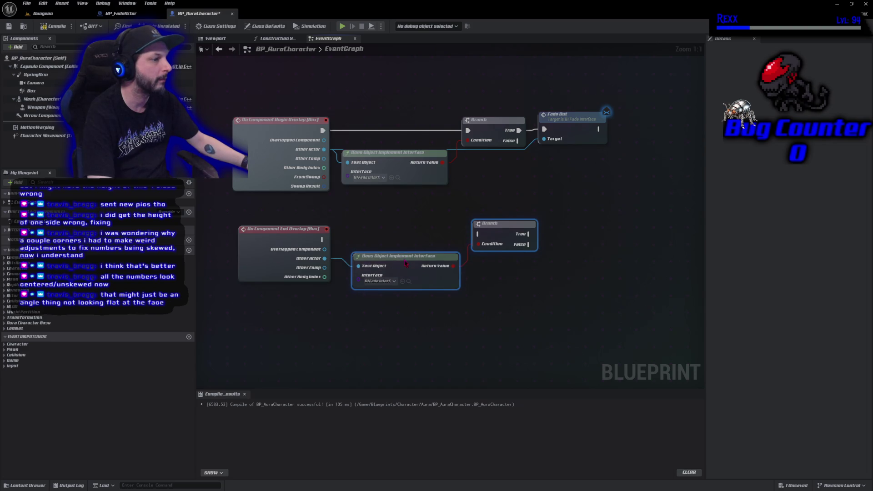
- Run the new Branch into a Fade In call targeting Other Actor, then compile and save
{"action": "mouse_move", "coordinate": [329, 242]}
{"action": "left_mouse_down"}
{"action": "mouse_move", "coordinate": [478, 234]}
{"action": "mouse_move", "coordinate": [561, 243]}
{"action": "left_mouse_up"}
{"action": "type", "text": "Fade In"}
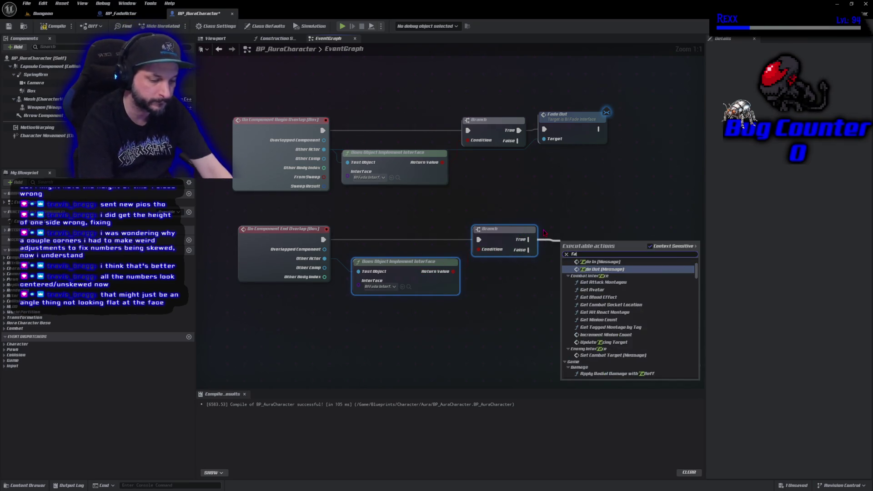
{"action": "key", "text": "Return"}
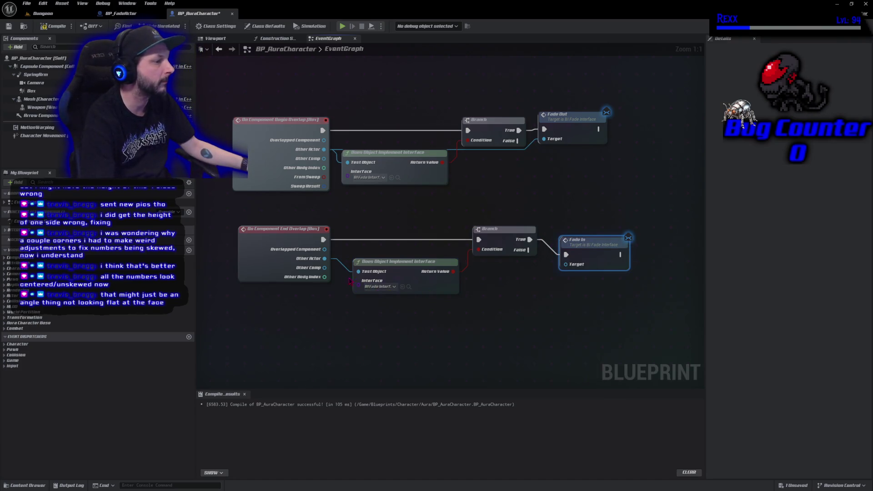
{"action": "mouse_move", "coordinate": [324, 258]}
{"action": "left_mouse_down"}
{"action": "mouse_move", "coordinate": [387, 270]}
{"action": "mouse_move", "coordinate": [578, 269]}
{"action": "mouse_move", "coordinate": [583, 231]}
{"action": "left_mouse_up"}
{"action": "left_click", "coordinate": [54, 26]}
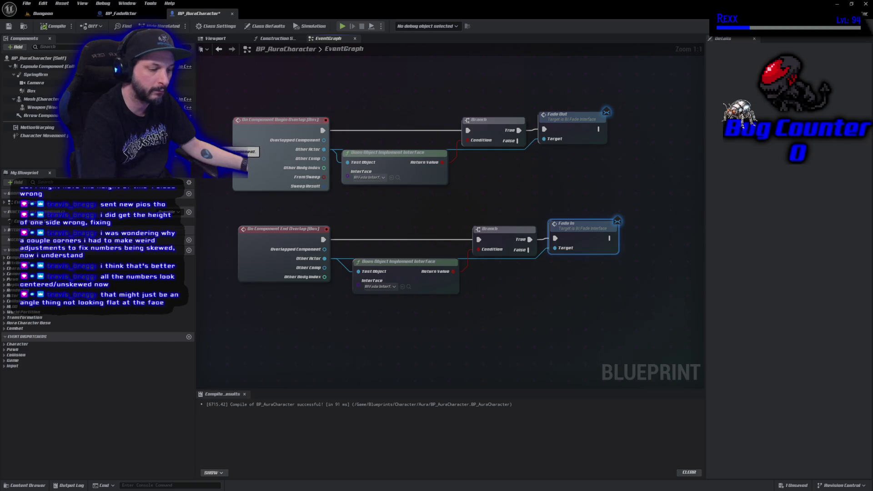
{"action": "key", "text": "ctrl+s"}
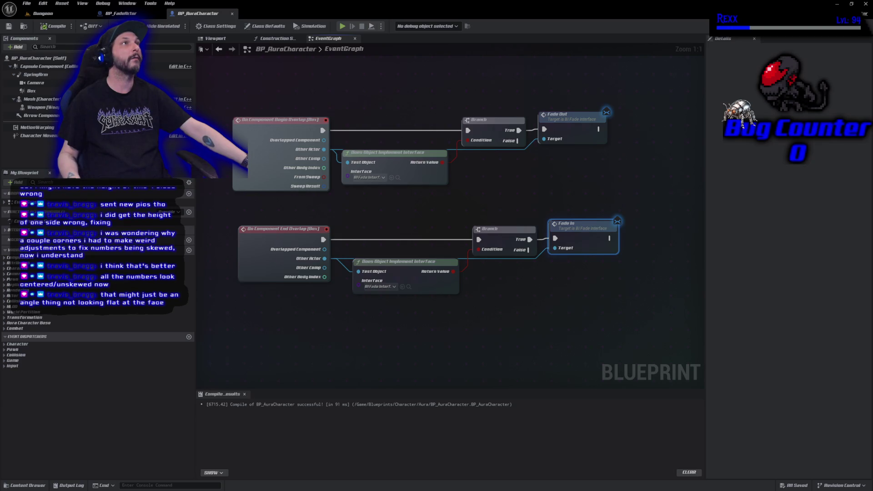
- Route the Fade Out and Other Actor target wires through reroute points below the nodes
{"action": "double_click", "coordinate": [506, 149]}
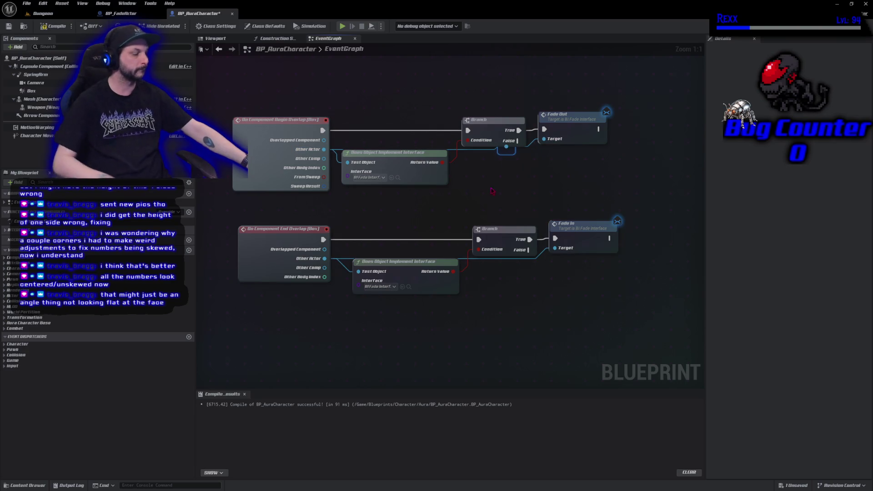
{"action": "mouse_move", "coordinate": [506, 146]}
{"action": "left_mouse_down"}
{"action": "mouse_move", "coordinate": [500, 190]}
{"action": "mouse_move", "coordinate": [347, 190]}
{"action": "left_mouse_up"}
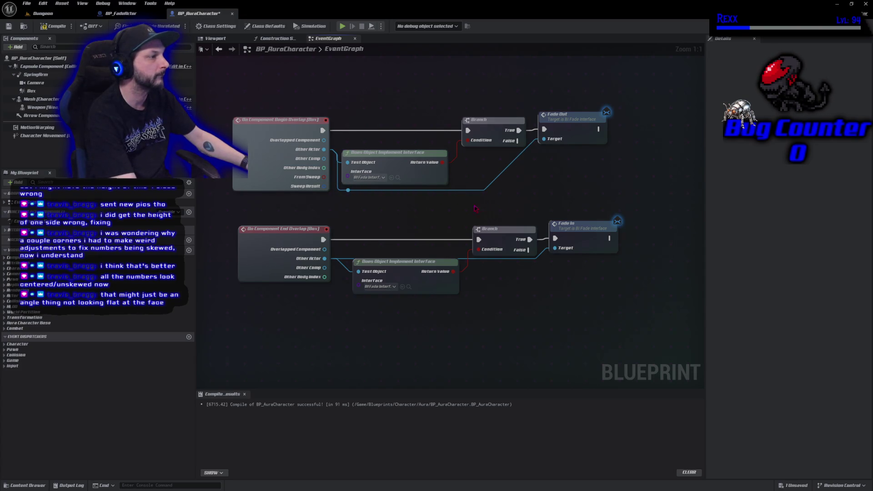
{"action": "double_click", "coordinate": [349, 260]}
{"action": "left_click_drag", "start_coordinate": [349, 260], "coordinate": [348, 299]}
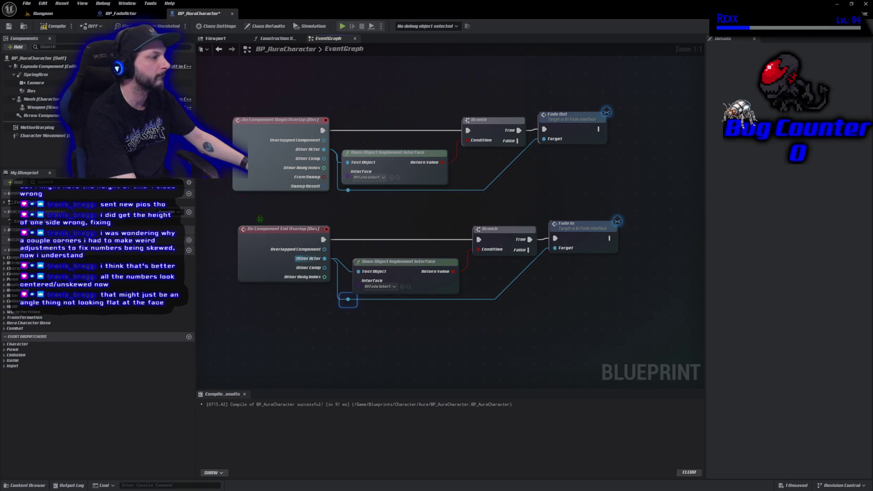
{"action": "key", "text": "F7"}
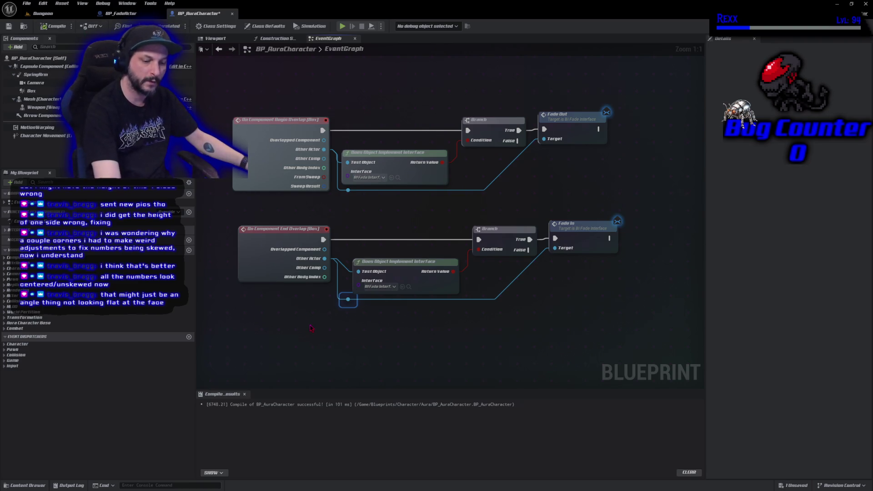
{"action": "key", "text": "ctrl+s"}
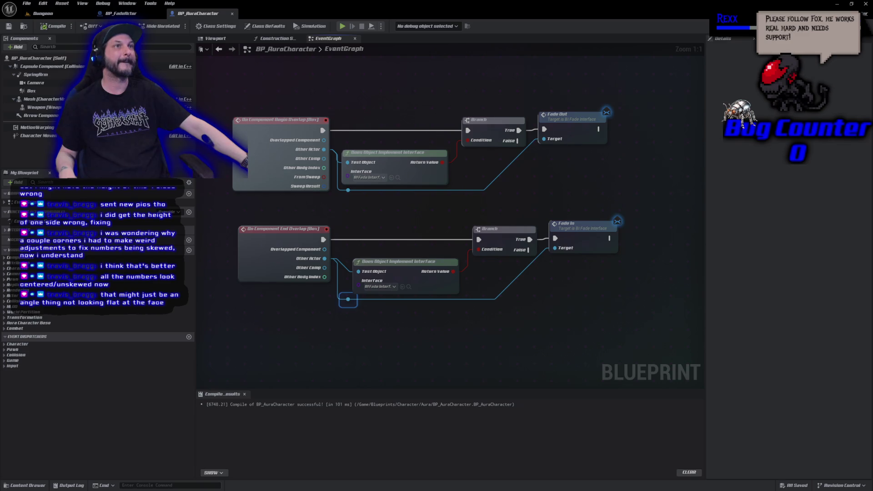
- Scale the pedestal fade actor much larger in the Dungeon level and save
{"action": "left_click", "coordinate": [44, 13]}
{"action": "left_click", "coordinate": [530, 187]}
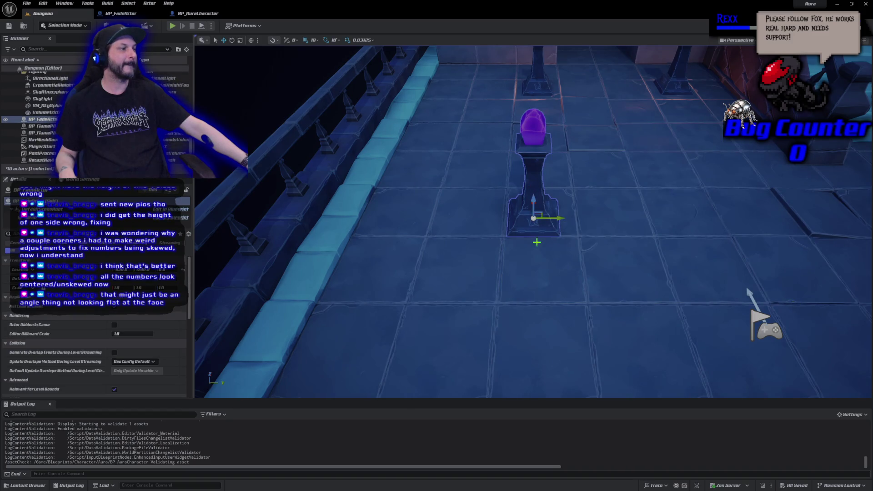
{"action": "key", "text": "r"}
{"action": "mouse_move", "coordinate": [553, 226]}
{"action": "left_mouse_down"}
{"action": "mouse_move", "coordinate": [532, 227]}
{"action": "mouse_move", "coordinate": [614, 225]}
{"action": "left_mouse_up"}
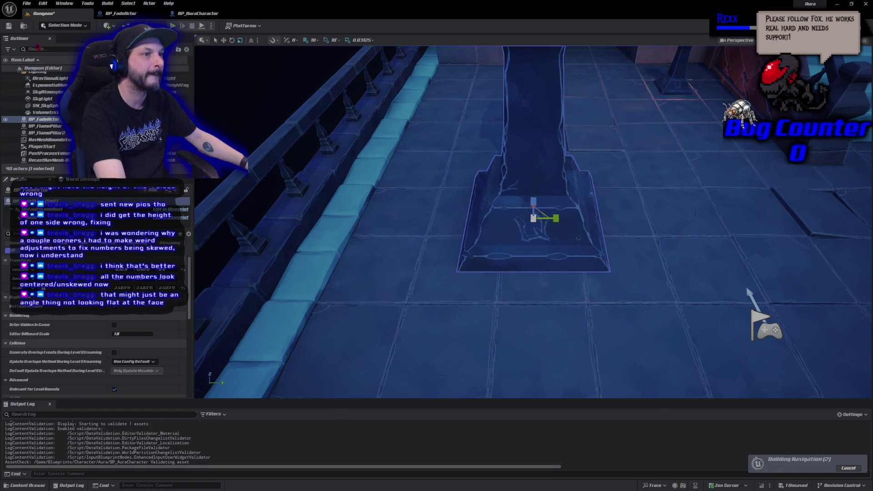
{"action": "key", "text": "ctrl+s"}
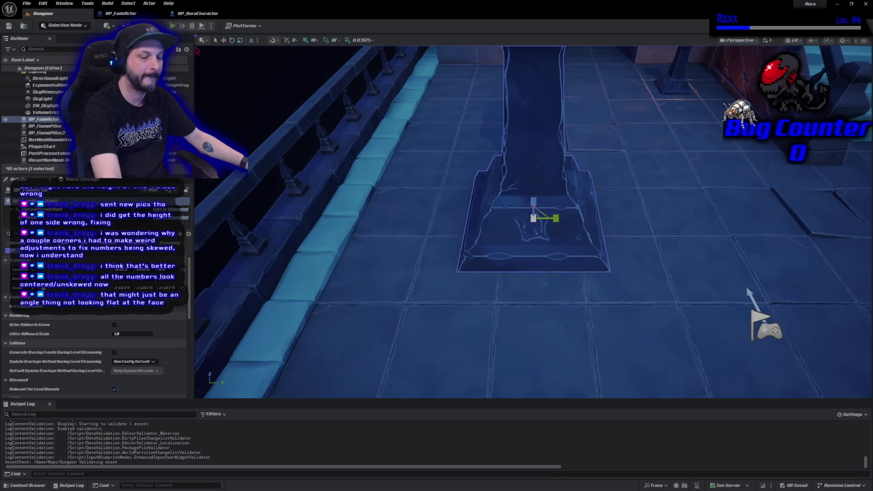
- Play-test the level, running Aura past the fade actor along the corridor
{"action": "key", "text": "alt+p"}
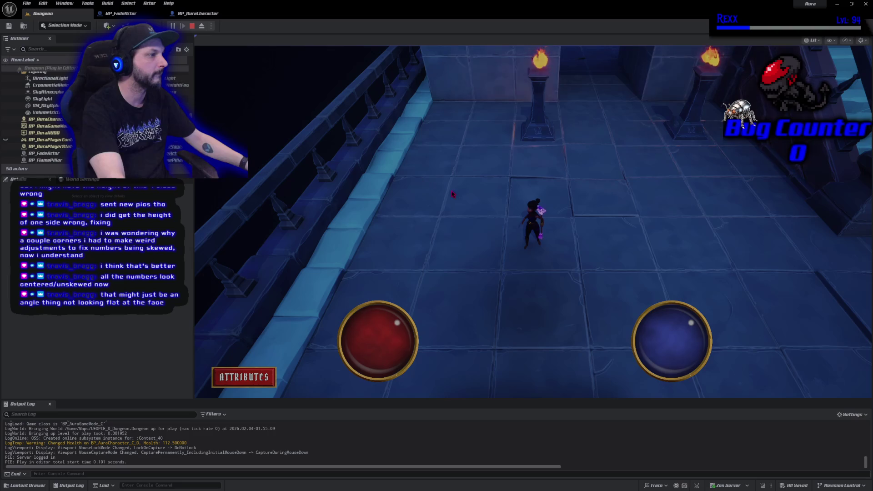
{"action": "left_click", "coordinate": [551, 186]}
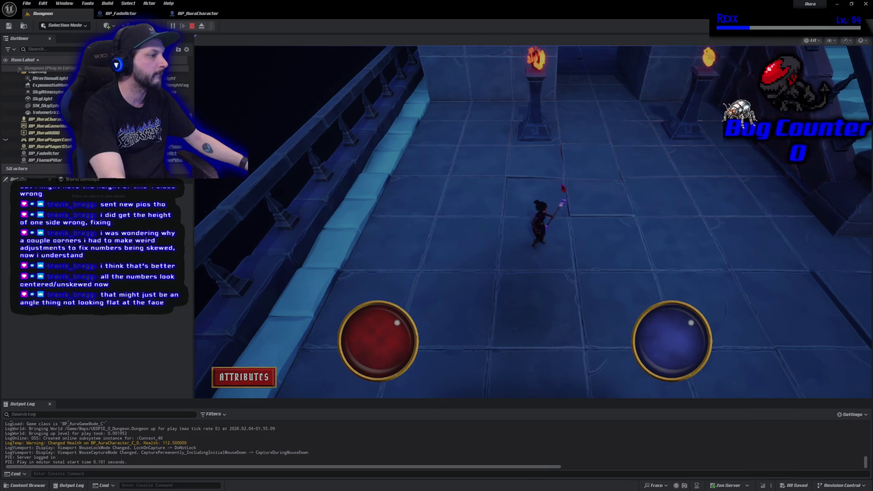
{"action": "key", "text": "a"}
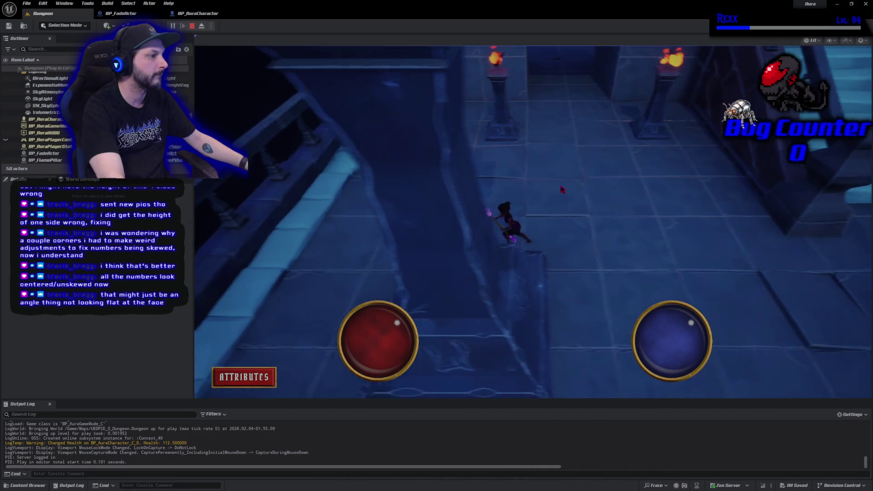
{"action": "left_click", "coordinate": [562, 189]}
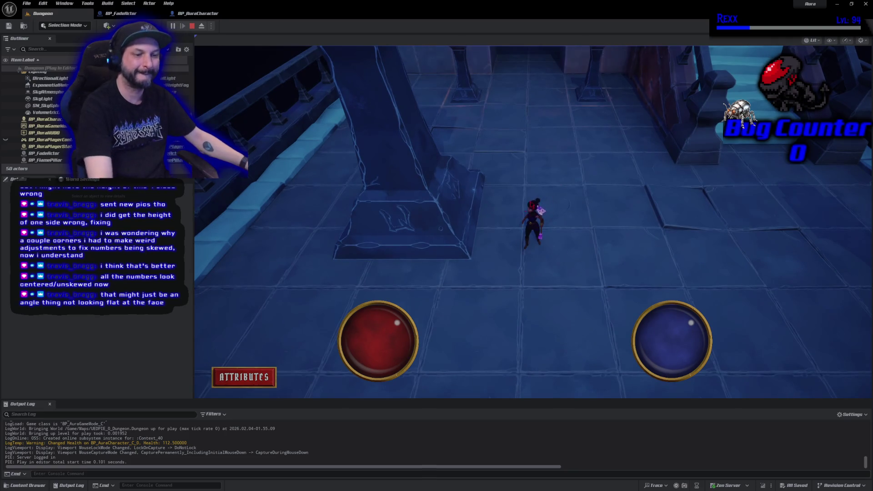
{"action": "key", "text": "Escape"}
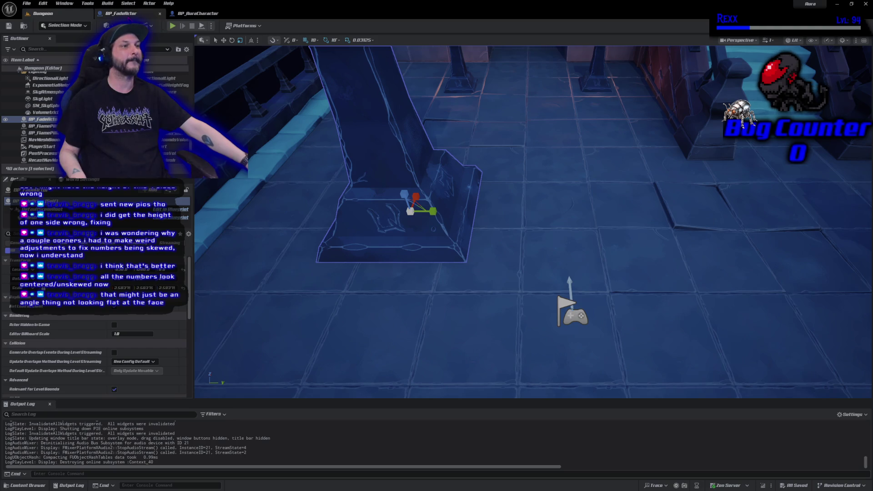
- In BP_FadeActor's FadeFinished graph, disconnect both Set Collision Response nodes and compile
{"action": "left_click", "coordinate": [120, 13]}
{"action": "double_click", "coordinate": [28, 245]}
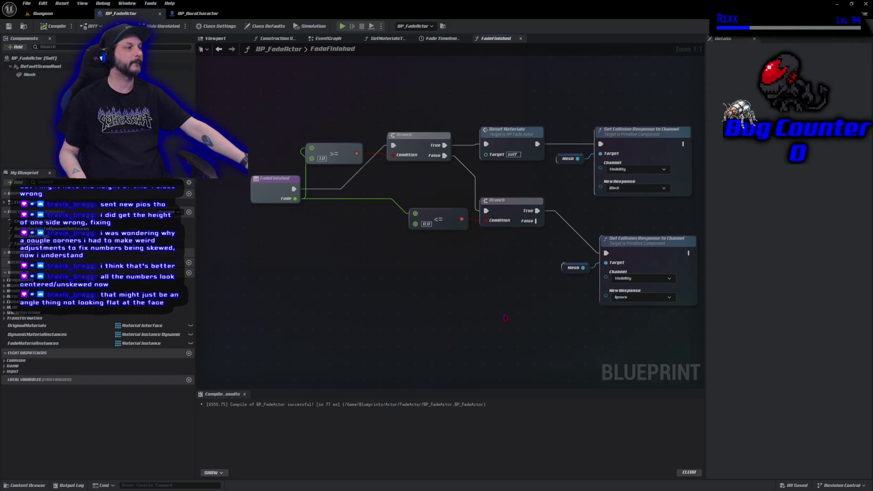
{"action": "left_click_drag", "start_coordinate": [504, 318], "coordinate": [417, 333]}
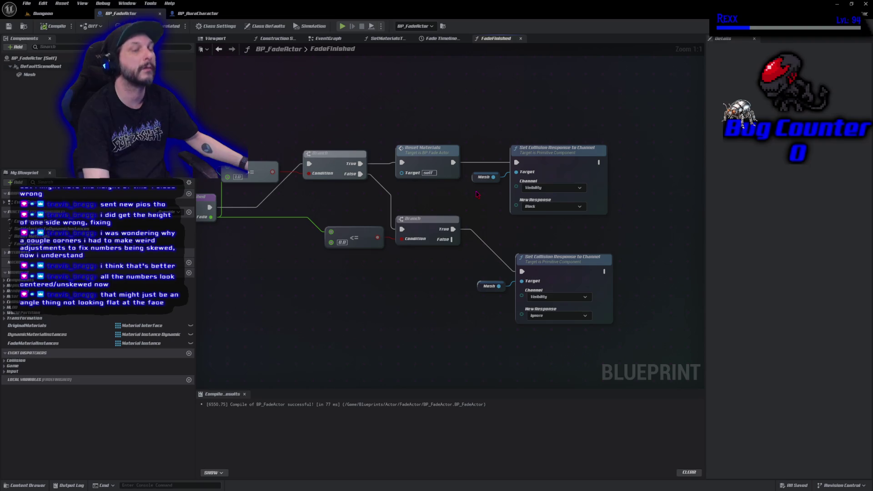
{"action": "left_click", "coordinate": [517, 163], "text": "alt"}
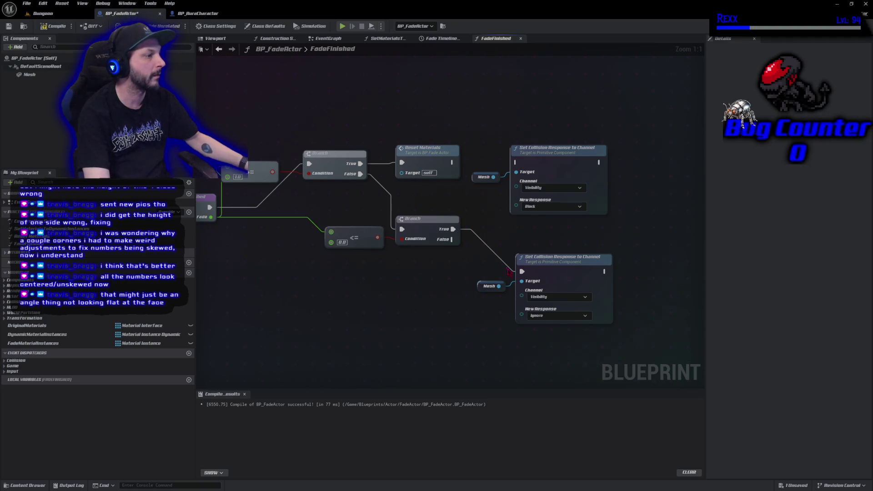
{"action": "left_click", "coordinate": [521, 271], "text": "alt"}
{"action": "left_click", "coordinate": [53, 25]}
- Delete both Set Collision Response nodes along with their Mesh getters
{"action": "left_click", "coordinate": [45, 77]}
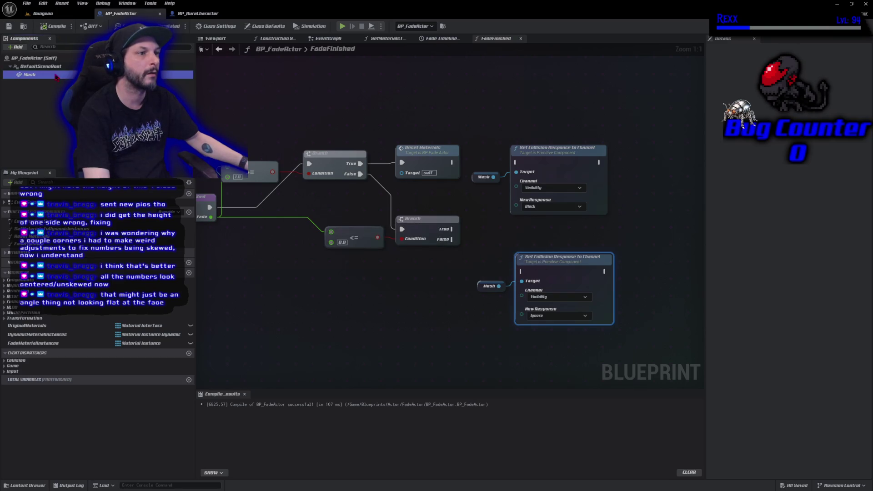
{"action": "scroll", "coordinate": [823, 281], "scroll_direction": "down", "scroll_amount": 5}
{"action": "scroll", "coordinate": [823, 280], "scroll_direction": "down", "scroll_amount": 8}
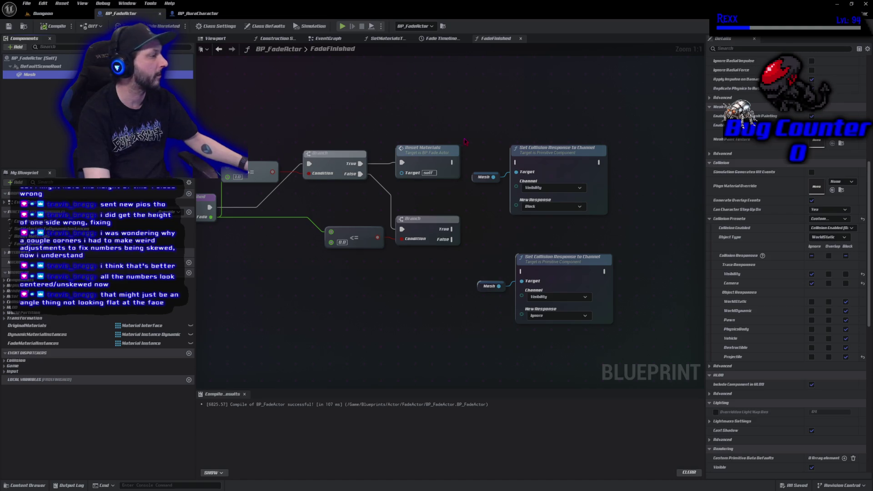
{"action": "left_click_drag", "start_coordinate": [494, 123], "coordinate": [619, 339]}
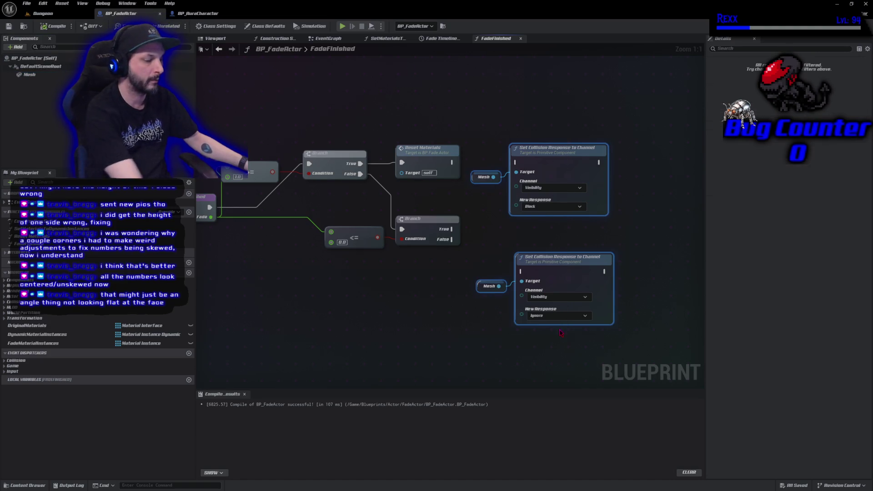
{"action": "key", "text": "Delete"}
- Recompile, save all assets, and go back to the Dungeon level
{"action": "left_click", "coordinate": [61, 26]}
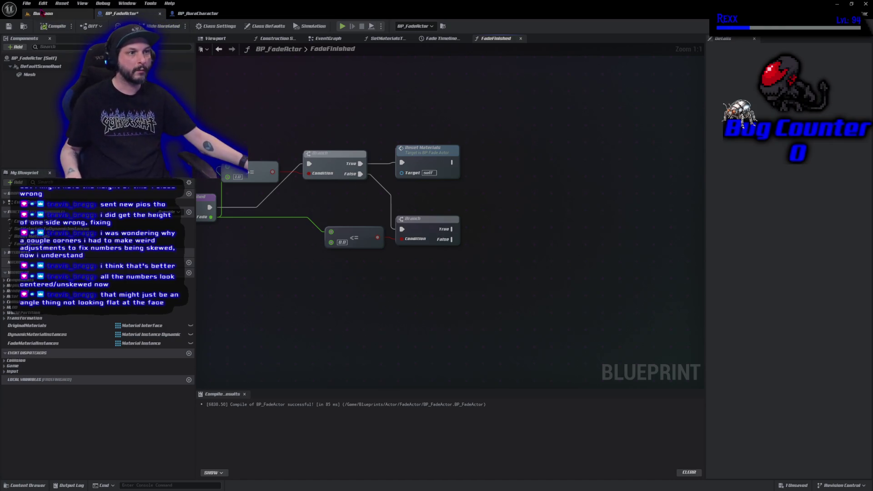
{"action": "left_click", "coordinate": [26, 4]}
{"action": "left_click", "coordinate": [52, 48]}
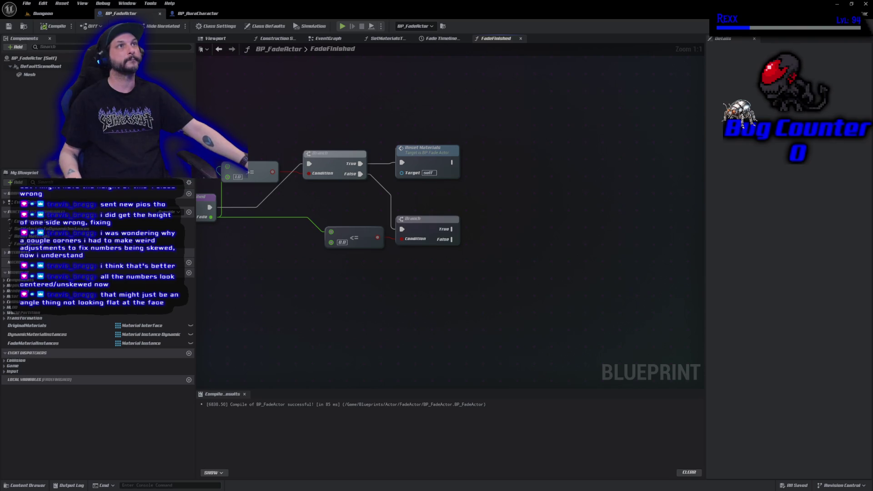
{"action": "left_click", "coordinate": [37, 16]}
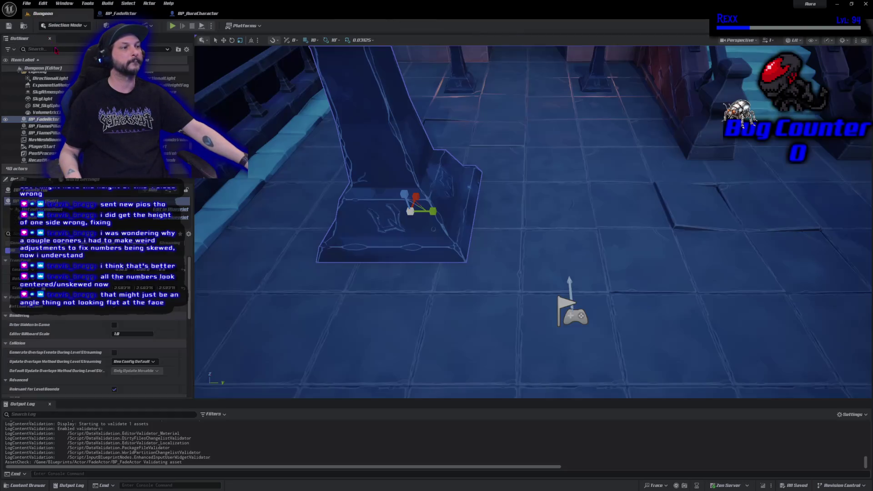
{"action": "left_click", "coordinate": [172, 26]}
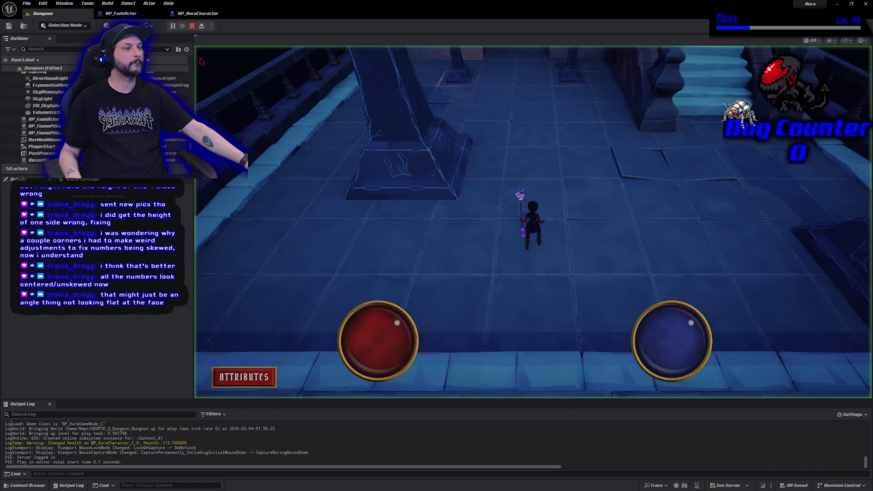
{"action": "left_click_drag", "start_coordinate": [411, 147], "coordinate": [406, 212]}
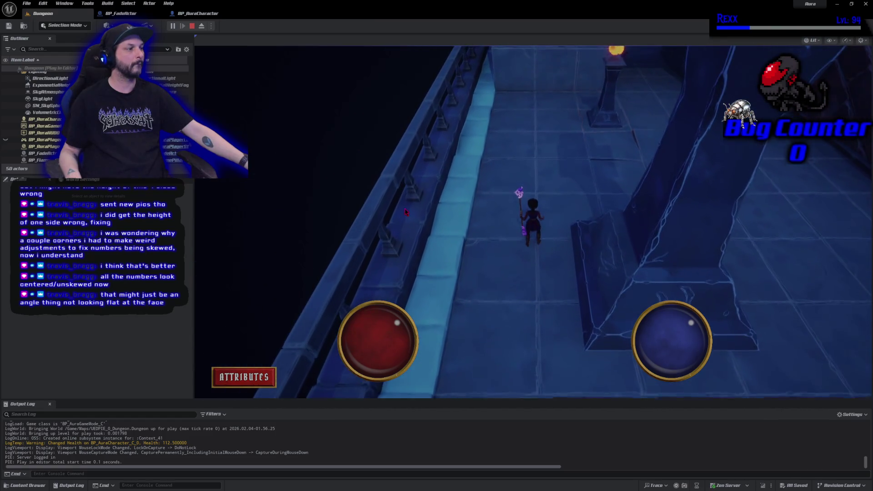
{"action": "left_click", "coordinate": [670, 300]}
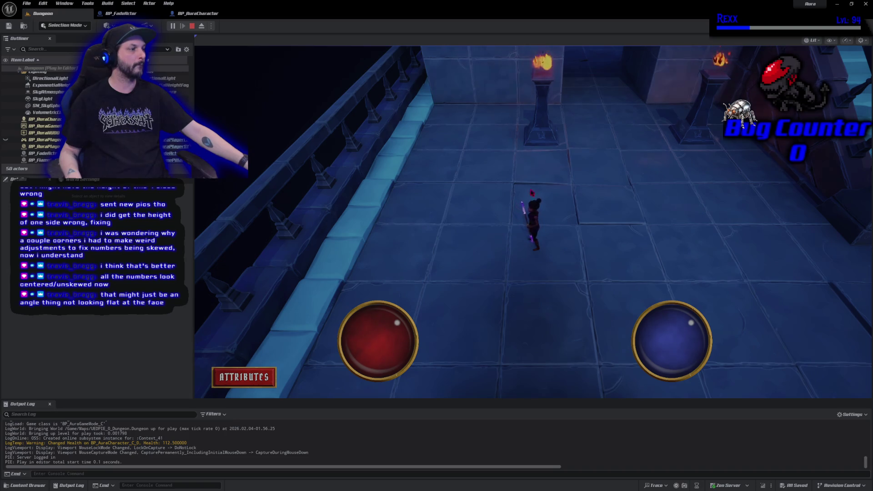
{"action": "left_click", "coordinate": [543, 311]}
{"action": "mouse_move", "coordinate": [543, 312]}
{"action": "left_mouse_down"}
{"action": "mouse_move", "coordinate": [545, 289]}
{"action": "mouse_move", "coordinate": [212, 41]}
{"action": "left_mouse_up"}
{"action": "left_click", "coordinate": [192, 26]}
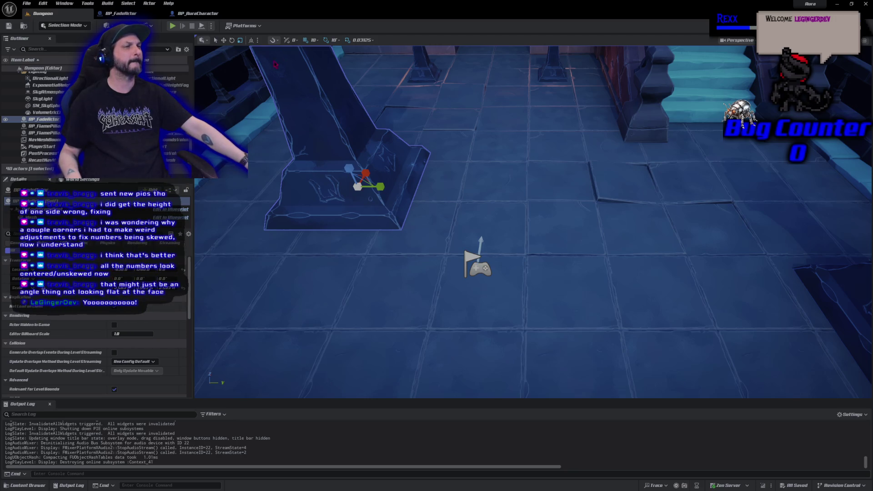
{"action": "left_click", "coordinate": [117, 13]}
- Uncheck Cast Shadow on the fade actor's Mesh, found by filtering Details for 'shadow'
{"action": "left_click", "coordinate": [141, 74]}
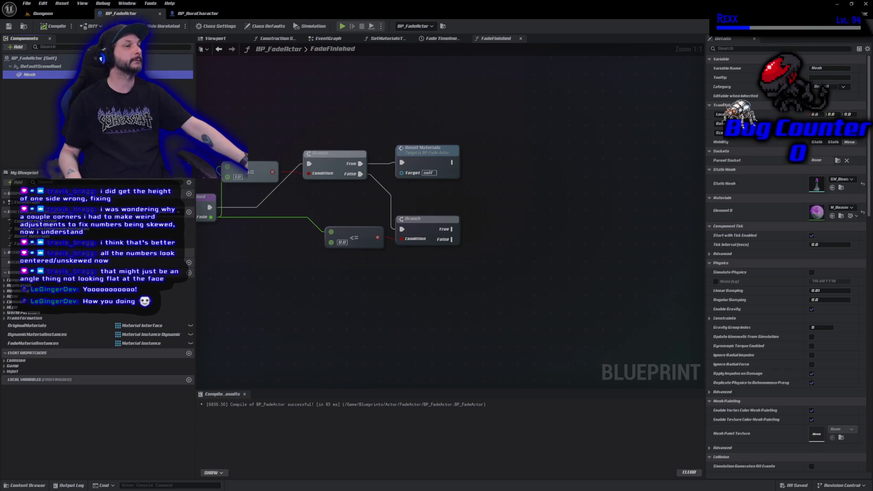
{"action": "left_click", "coordinate": [734, 49]}
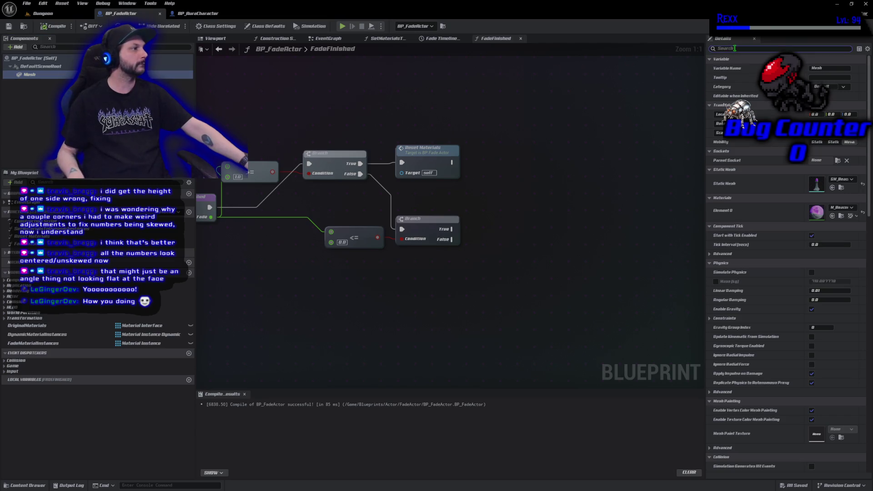
{"action": "type", "text": "sha"}
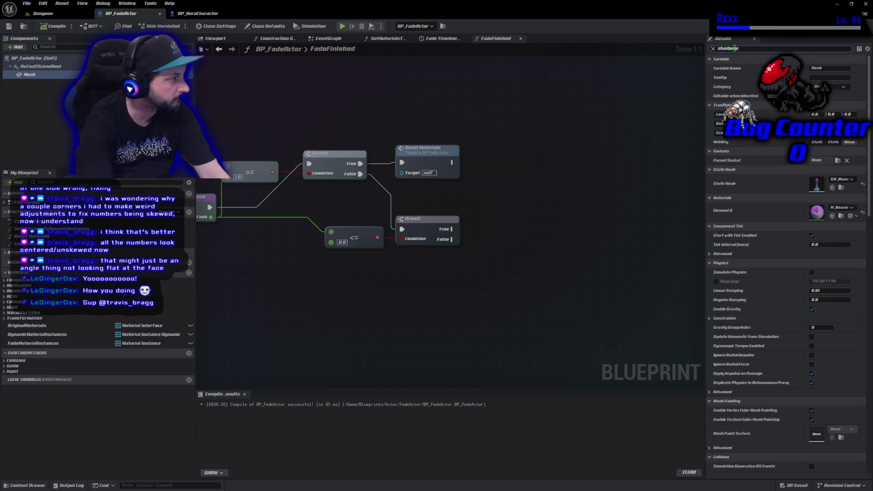
{"action": "type", "text": "dow"}
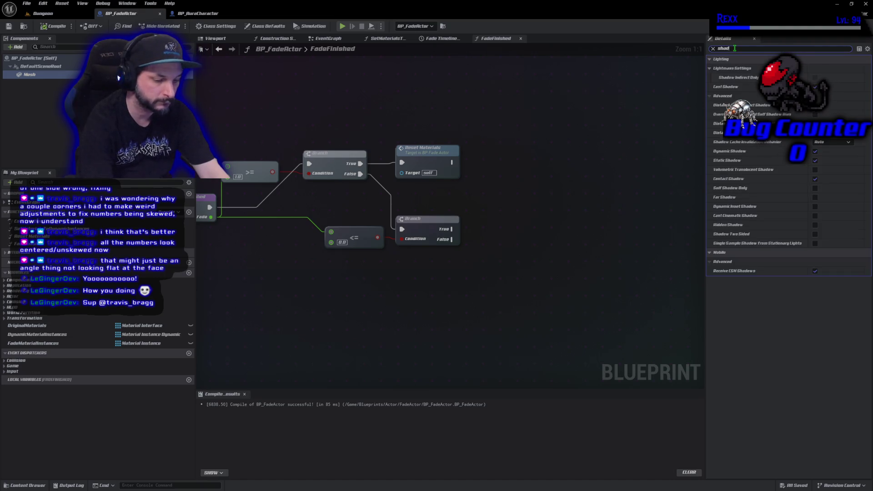
{"action": "left_click", "coordinate": [815, 87]}
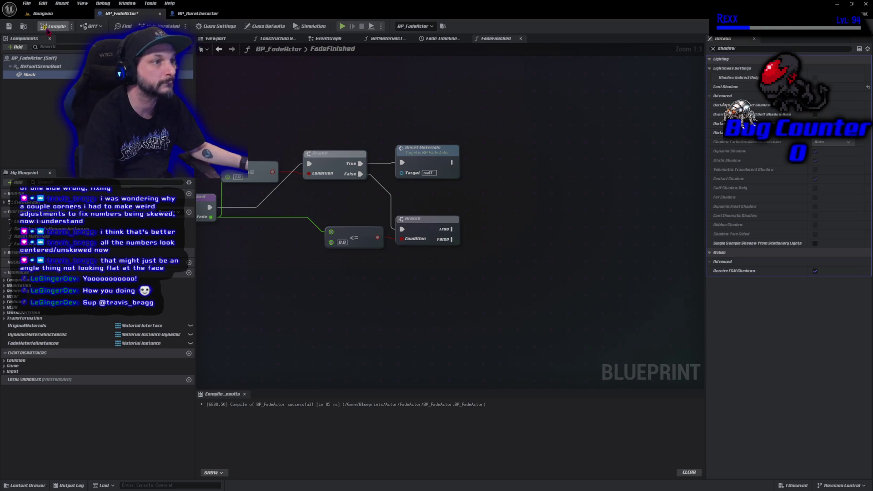
- Compile BP_FadeActor and start a play session in the Dungeon level
{"action": "key", "text": "F7"}
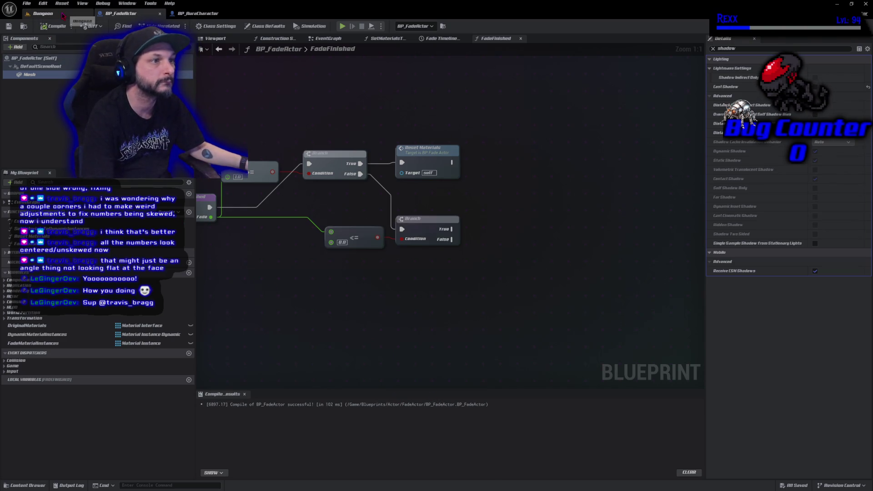
{"action": "left_click", "coordinate": [43, 13]}
{"action": "key", "text": "alt+p"}
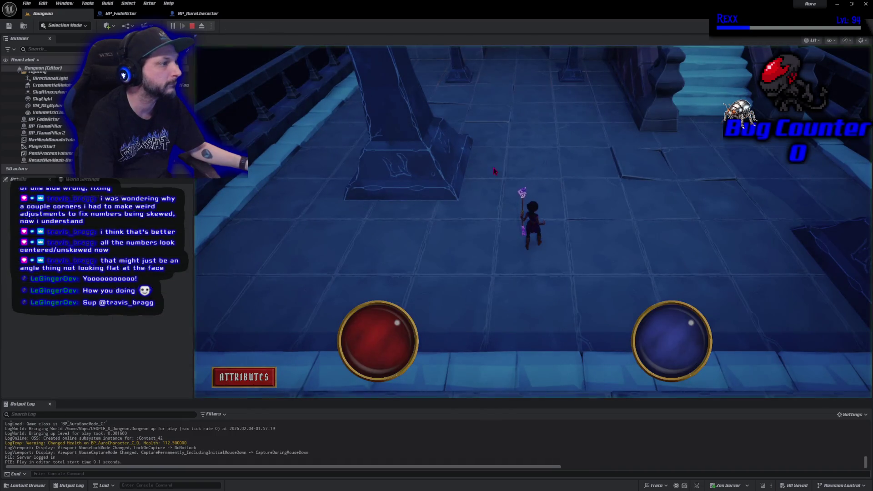
- Walk the character up the dungeon and past the wall, then end play
{"action": "left_click", "coordinate": [423, 136]}
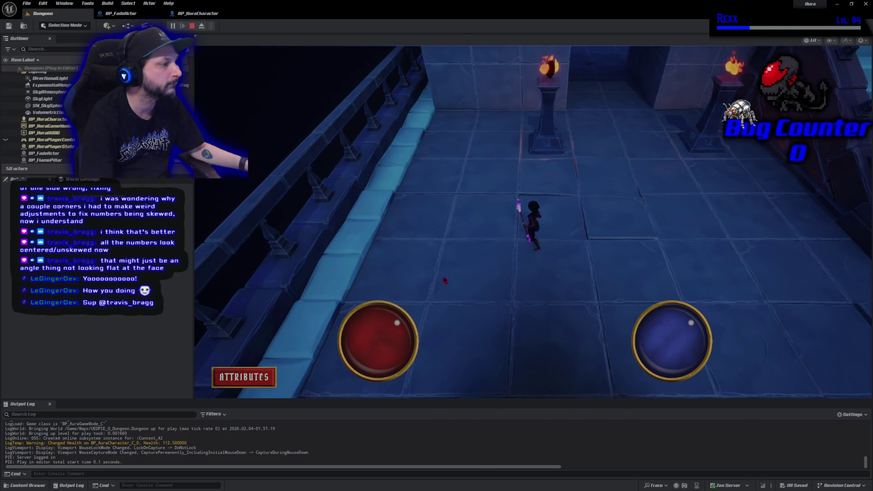
{"action": "left_click", "coordinate": [547, 363]}
{"action": "left_click_drag", "start_coordinate": [547, 363], "coordinate": [587, 347]}
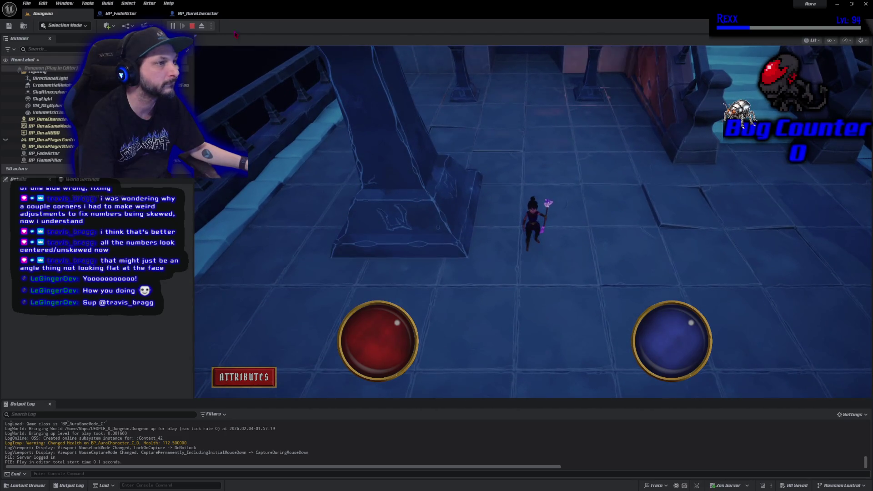
{"action": "key", "text": "Escape"}
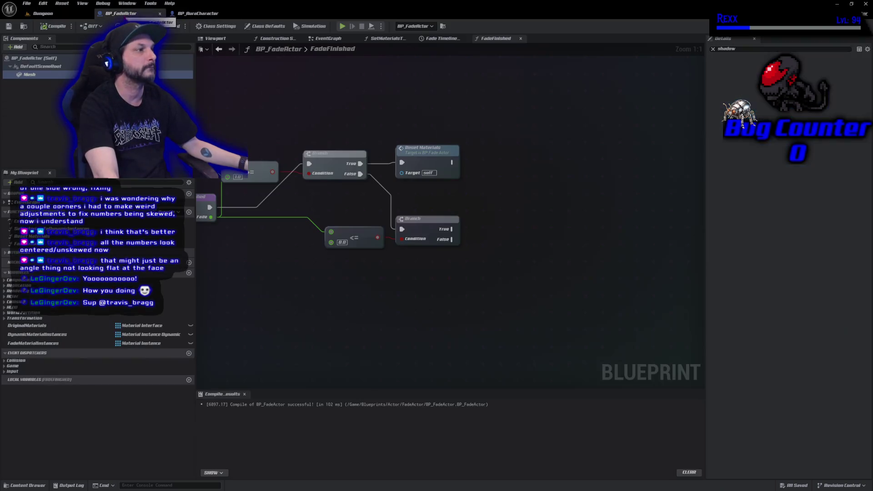
- Shorten the Fade timeline to 0.4 s, move its end key to 0.4, and compile
{"action": "left_click", "coordinate": [120, 13]}
{"action": "left_click", "coordinate": [448, 40]}
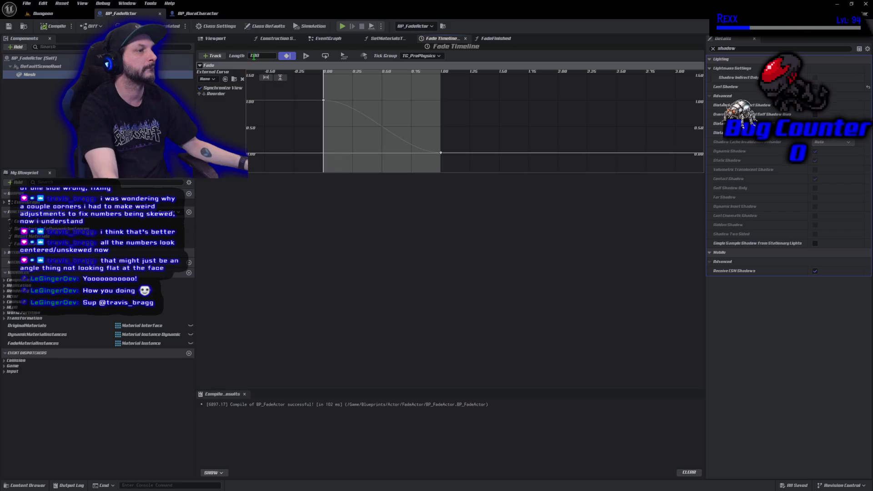
{"action": "type", "text": "0.4"}
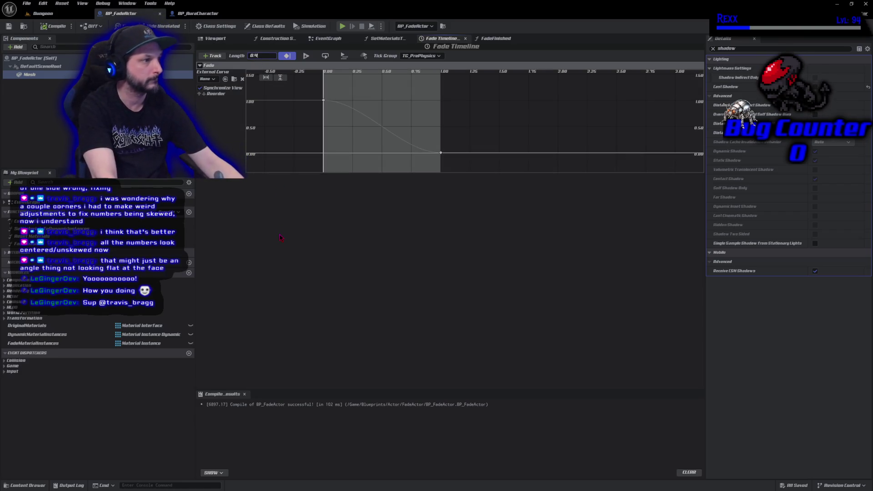
{"action": "key", "text": "Return"}
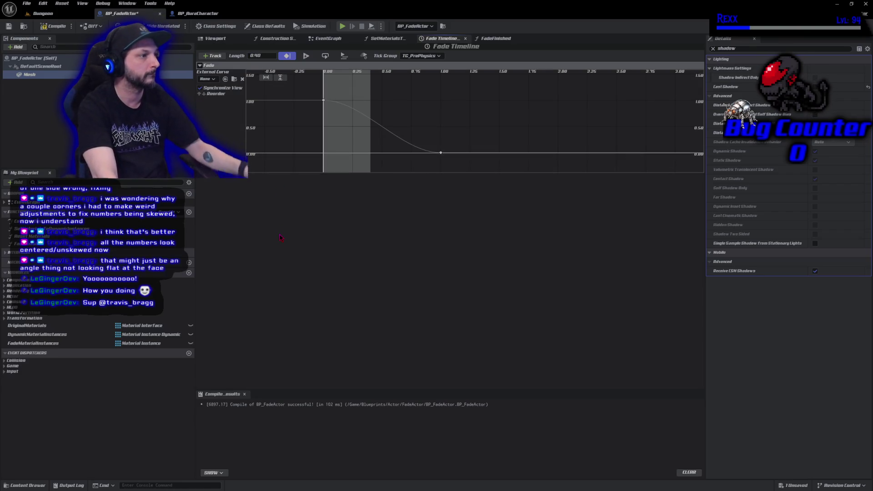
{"action": "left_click", "coordinate": [441, 152]}
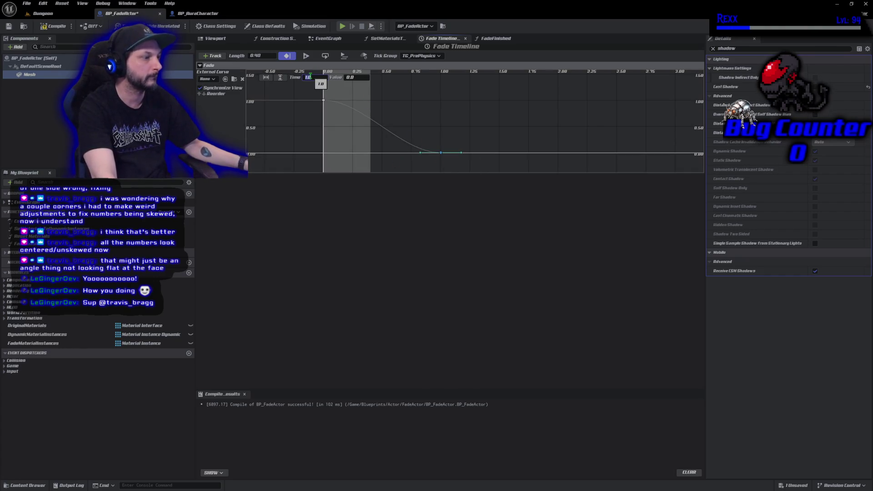
{"action": "type", "text": "0.4"}
{"action": "key", "text": "Return"}
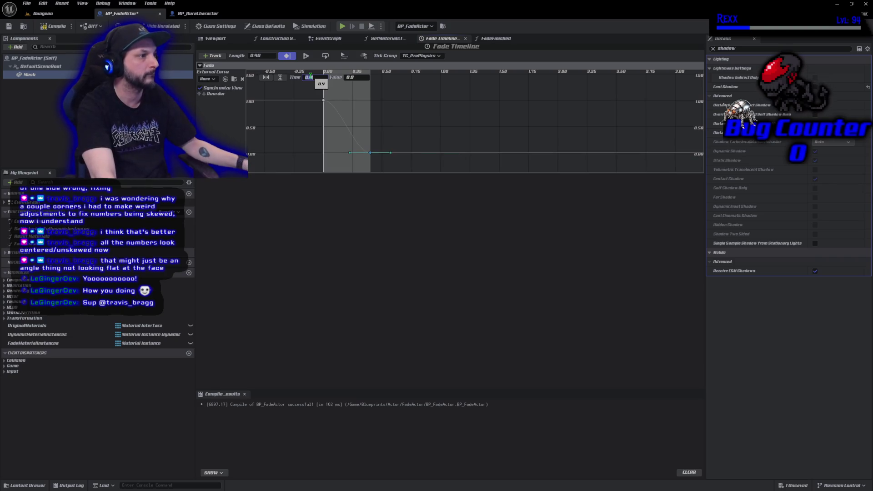
{"action": "left_click", "coordinate": [68, 27]}
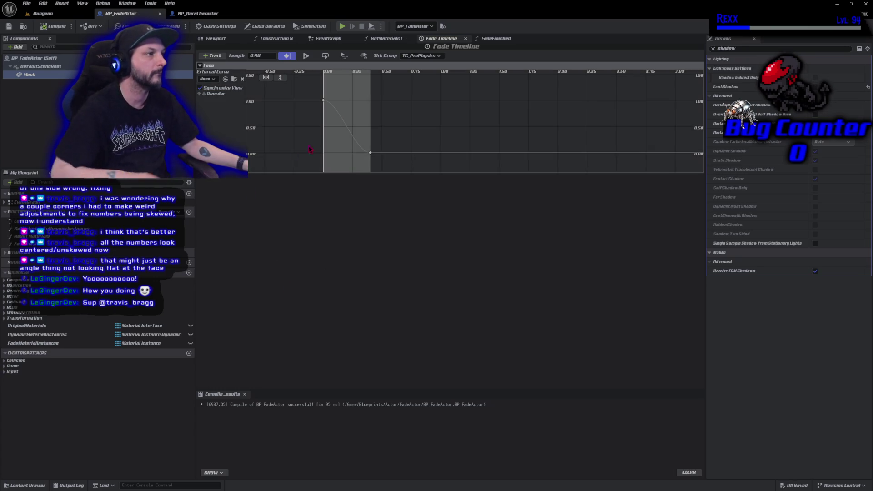
- Change the timeline length to 0.5 s and move the end key to 0.5
{"action": "left_click", "coordinate": [503, 39]}
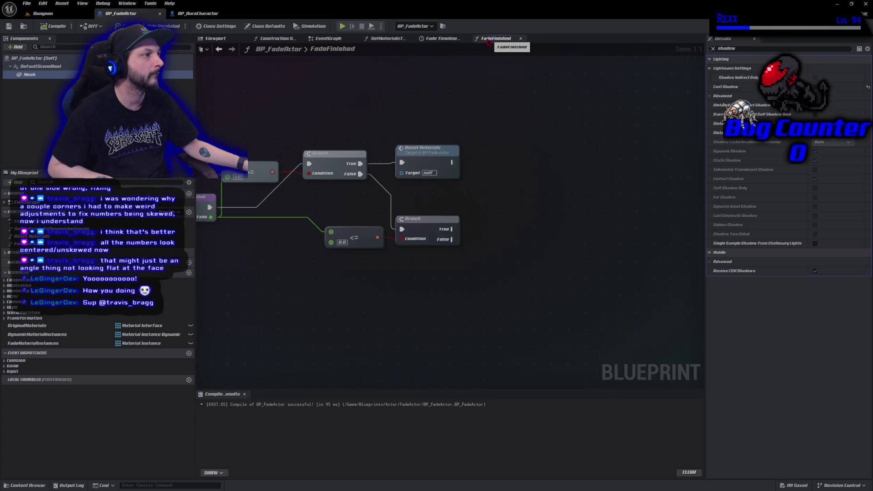
{"action": "left_click", "coordinate": [441, 38]}
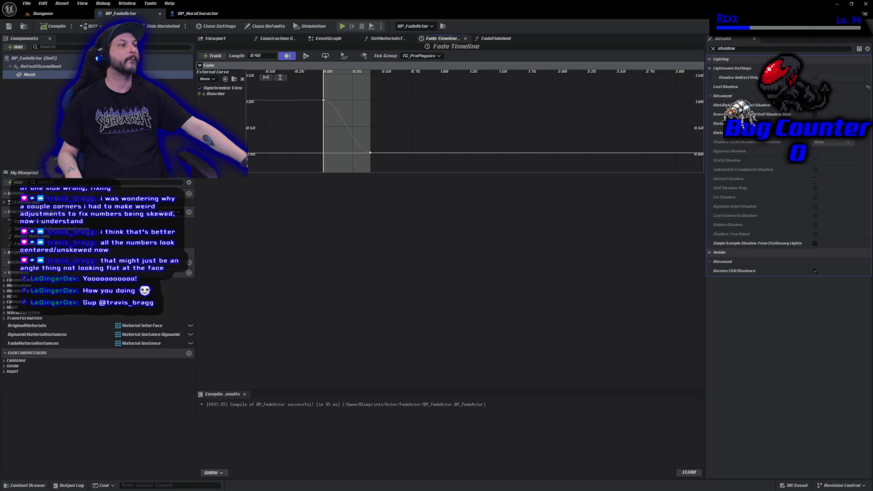
{"action": "type", "text": "0"}
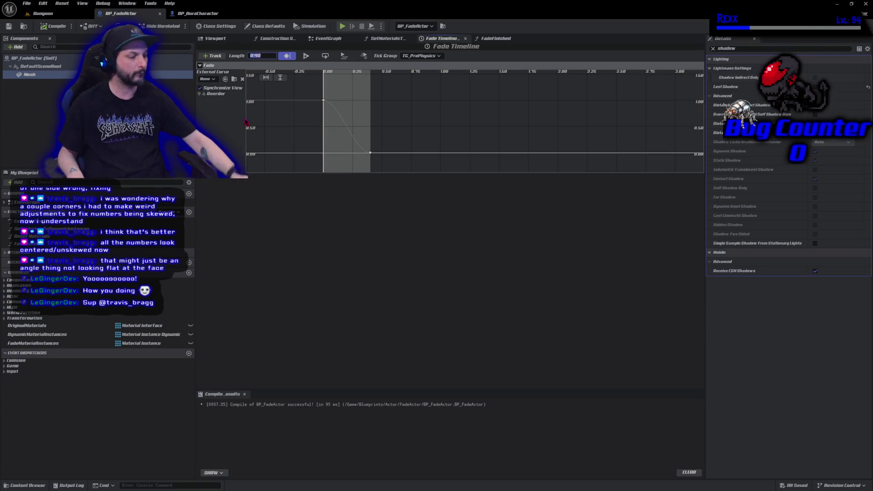
{"action": "type", "text": ".5"}
{"action": "key", "text": "Return"}
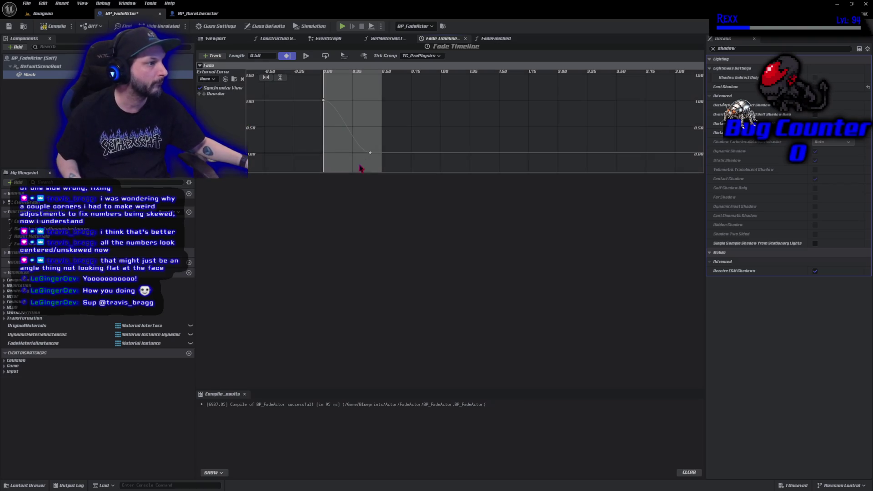
{"action": "left_click", "coordinate": [370, 154]}
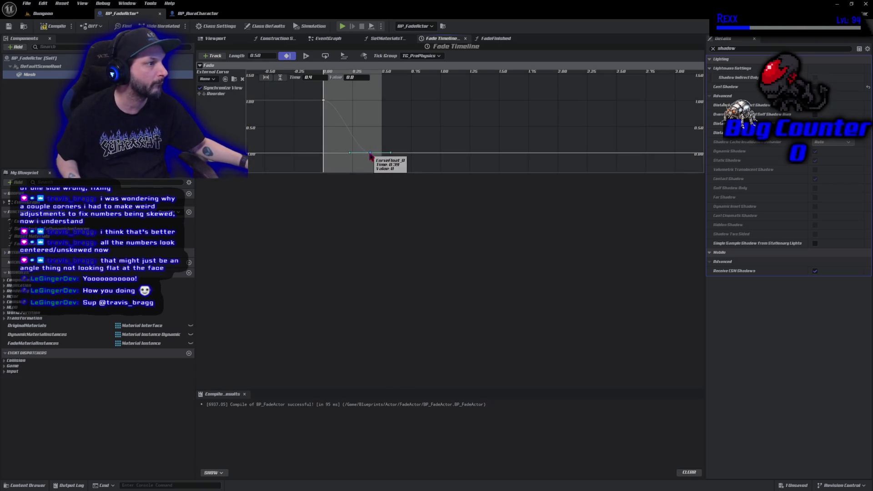
{"action": "left_click", "coordinate": [311, 77]}
{"action": "type", "text": "0."}
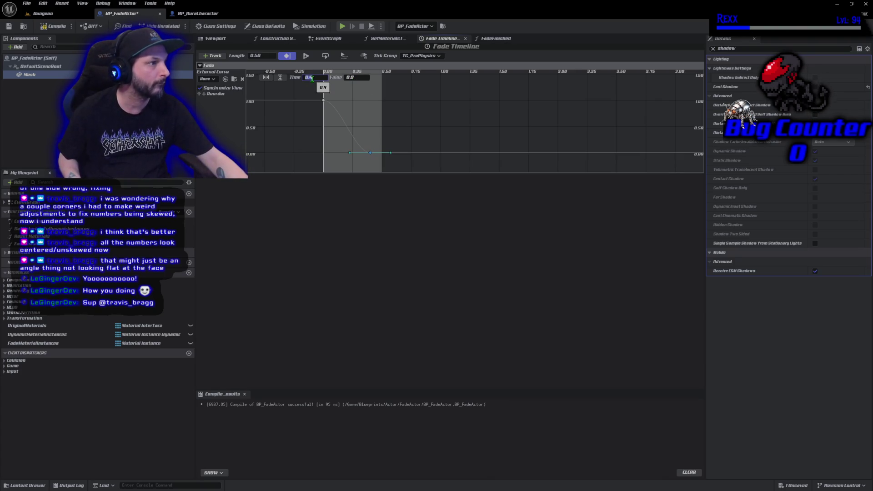
{"action": "type", "text": "5"}
{"action": "key", "text": "Return"}
- Recompile BP_FadeActor and return to the Dungeon level
{"action": "left_click", "coordinate": [54, 26]}
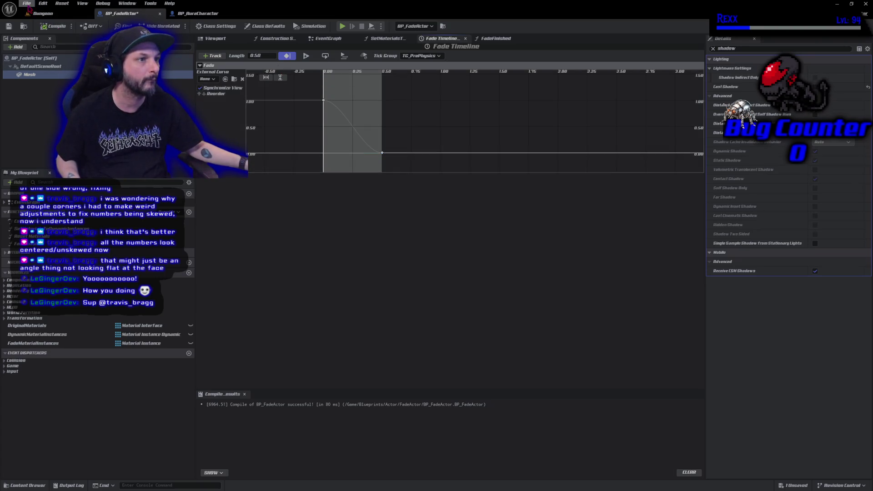
{"action": "left_click", "coordinate": [26, 3]}
{"action": "left_click", "coordinate": [45, 15]}
{"action": "left_click", "coordinate": [46, 15]}
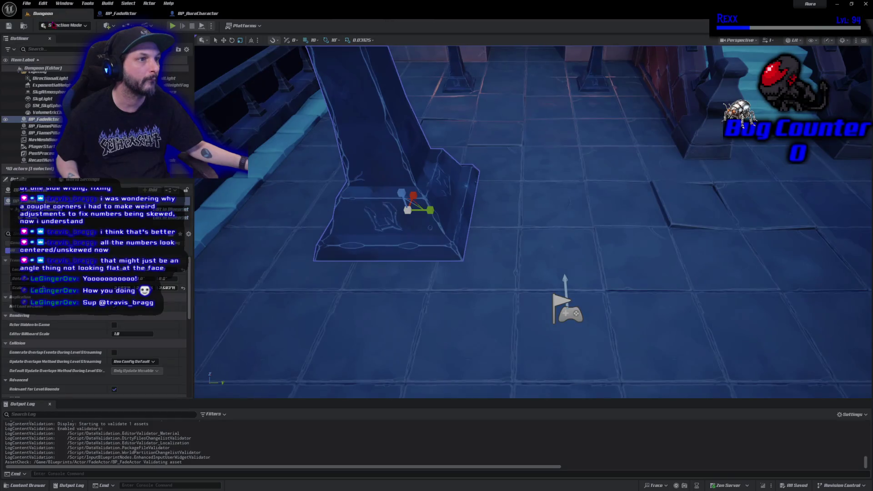
{"action": "key", "text": "alt+p"}
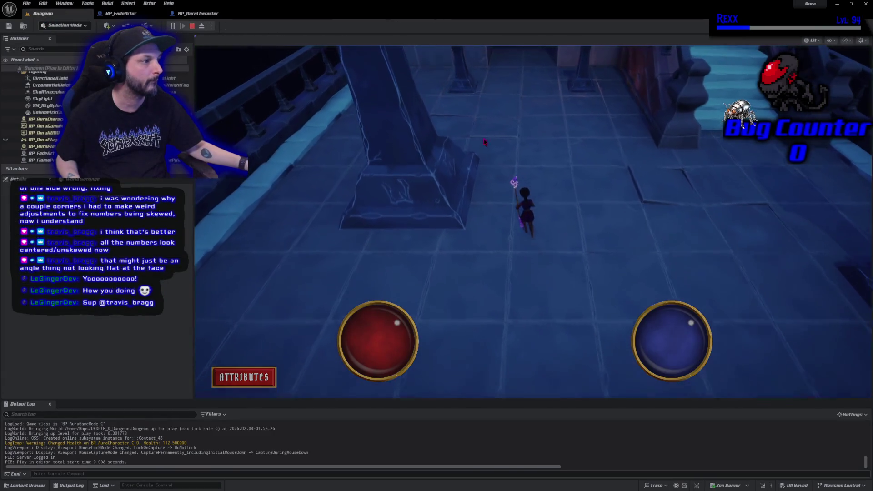
{"action": "key", "text": "w"}
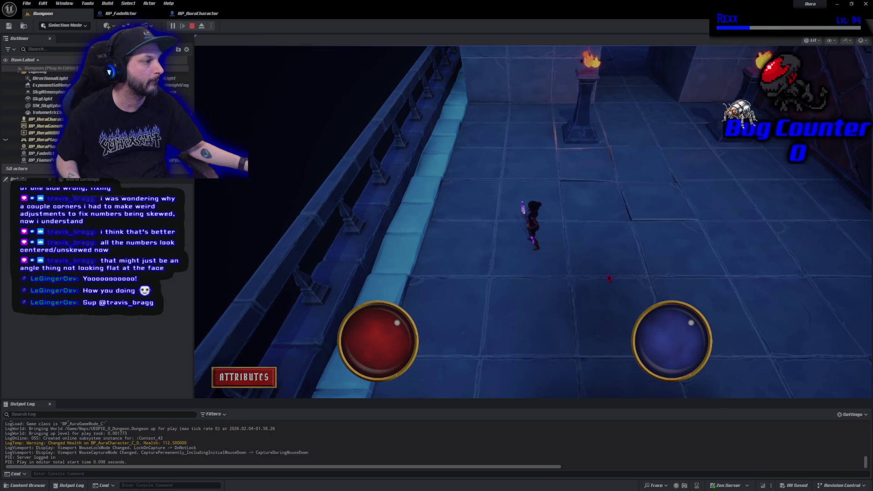
{"action": "key", "text": "w"}
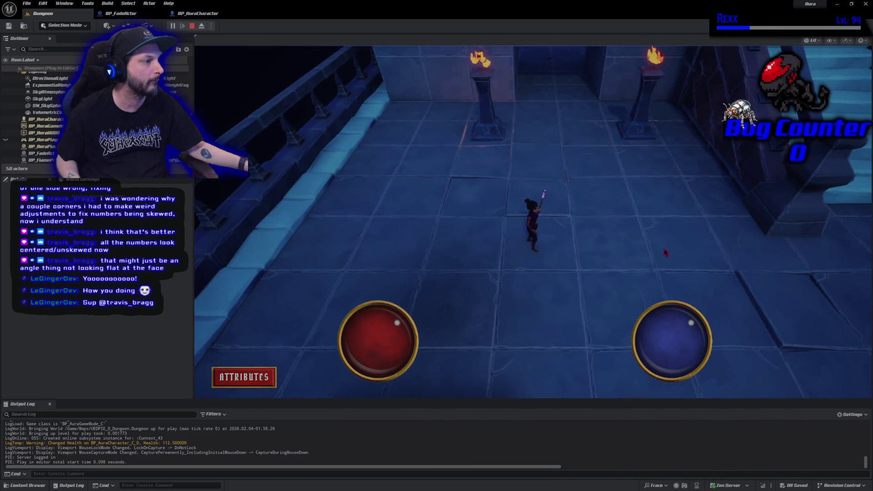
{"action": "key", "text": "a"}
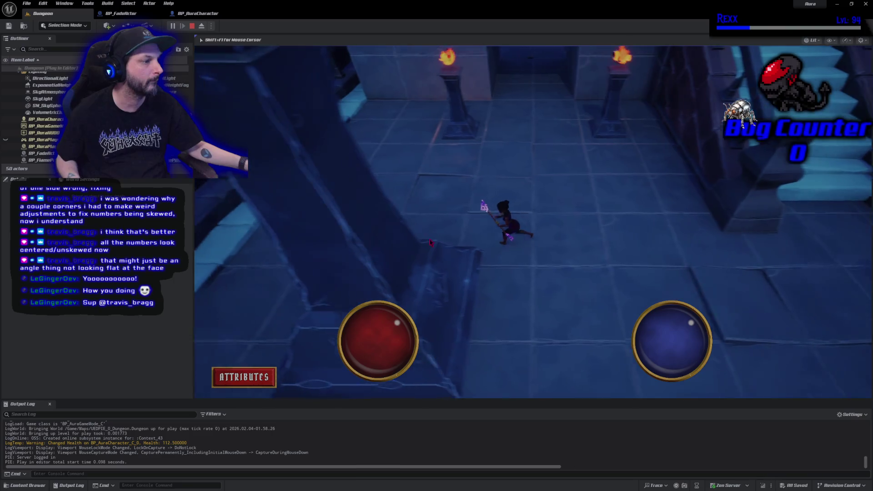
{"action": "key", "text": "a"}
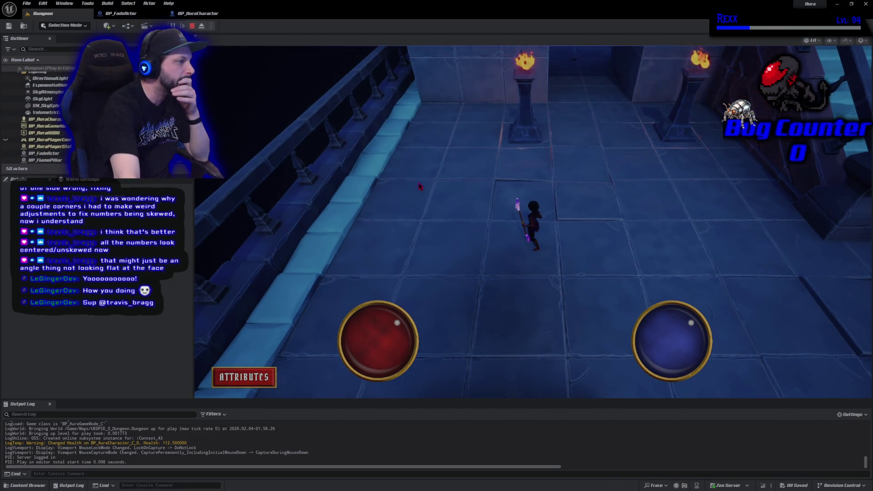
{"action": "key", "text": "d"}
{"action": "key", "text": "a"}
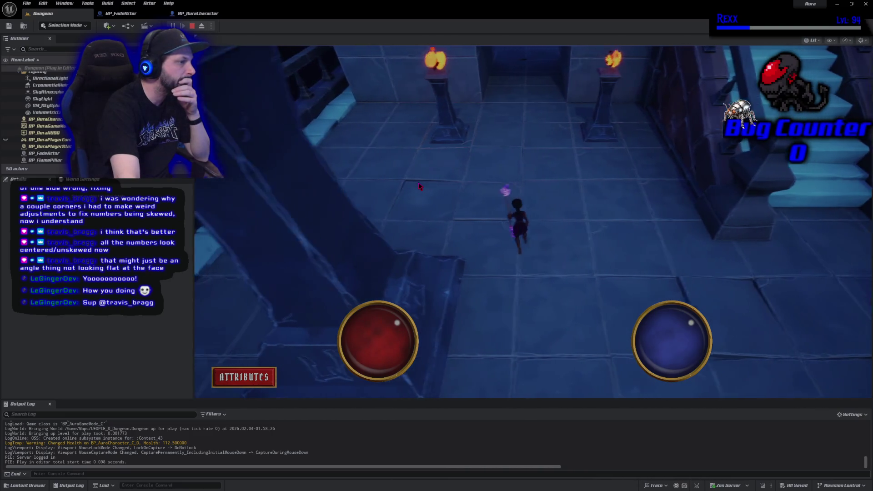
{"action": "key", "text": "d"}
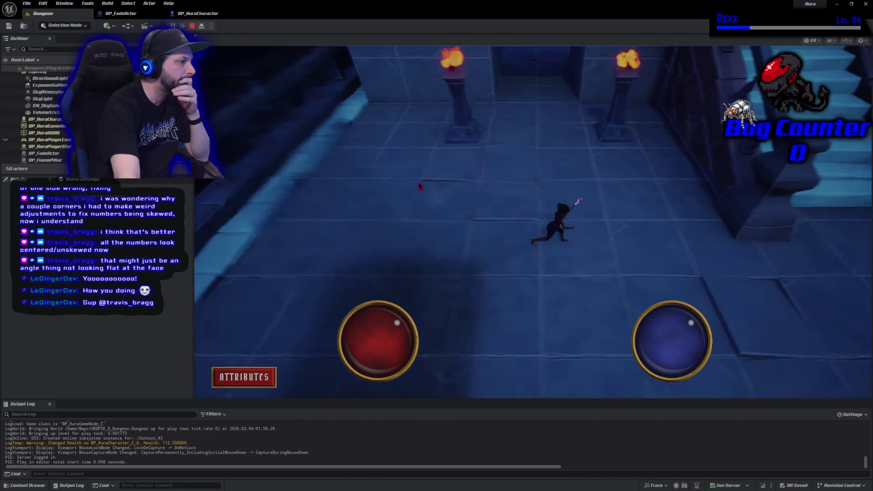
{"action": "key", "text": "Escape"}
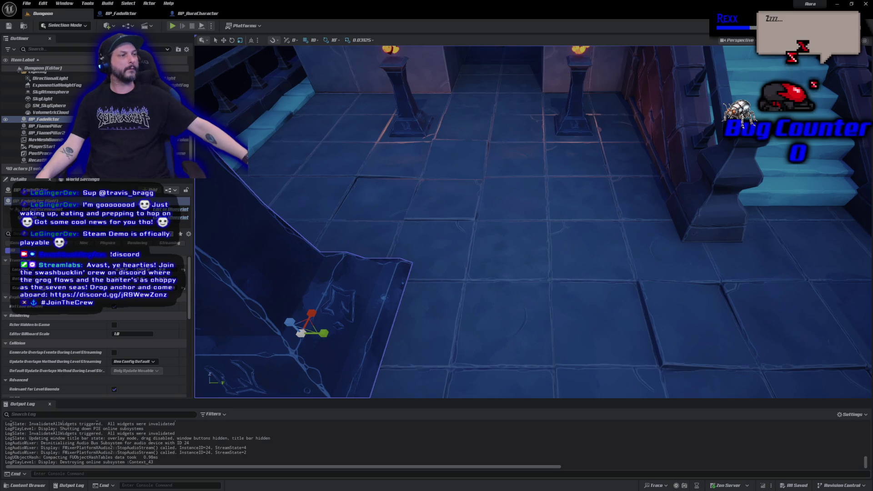
{"action": "scroll", "coordinate": [532, 223], "scroll_direction": "down", "scroll_amount": 5}
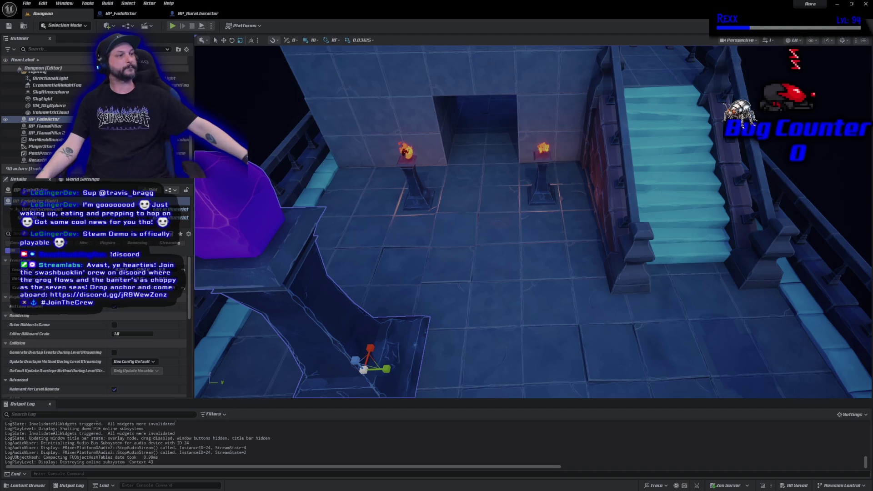
- Inspect the SM_Tile_3x3x3 wall mesh, then close it and return to the Dungeon level
{"action": "left_click", "coordinate": [357, 132]}
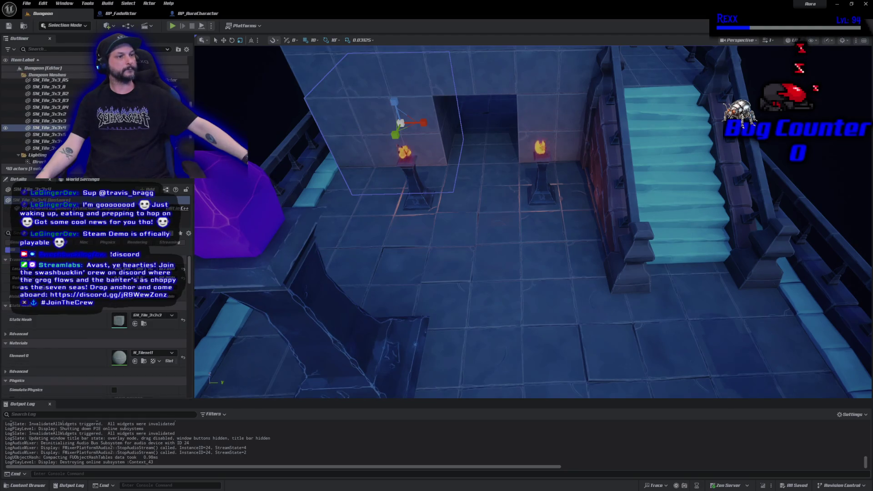
{"action": "right_click", "coordinate": [136, 129]}
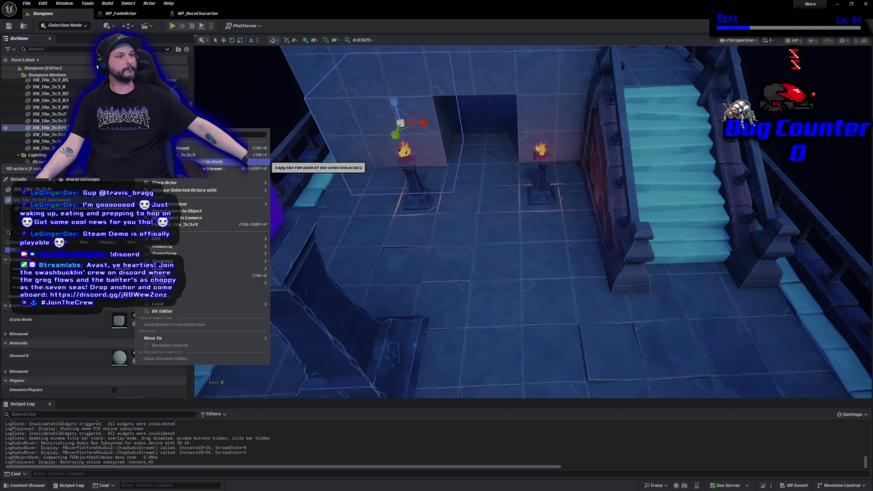
{"action": "left_click", "coordinate": [254, 155]}
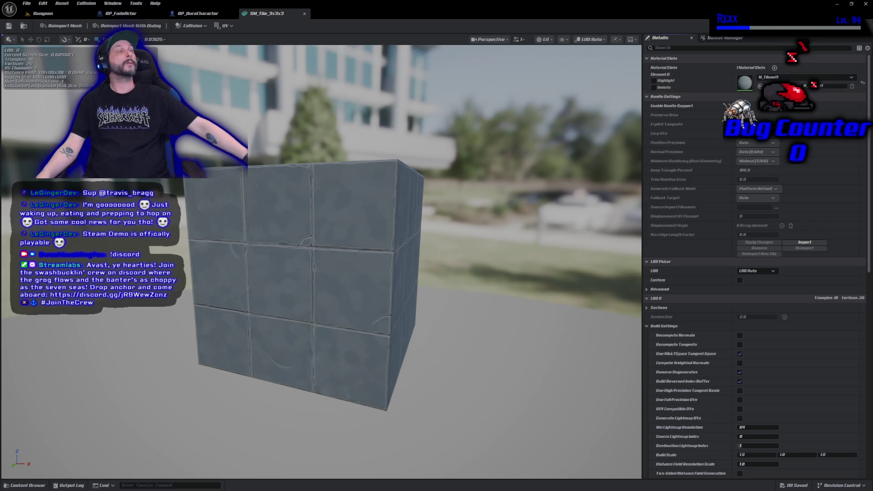
{"action": "left_click", "coordinate": [304, 13]}
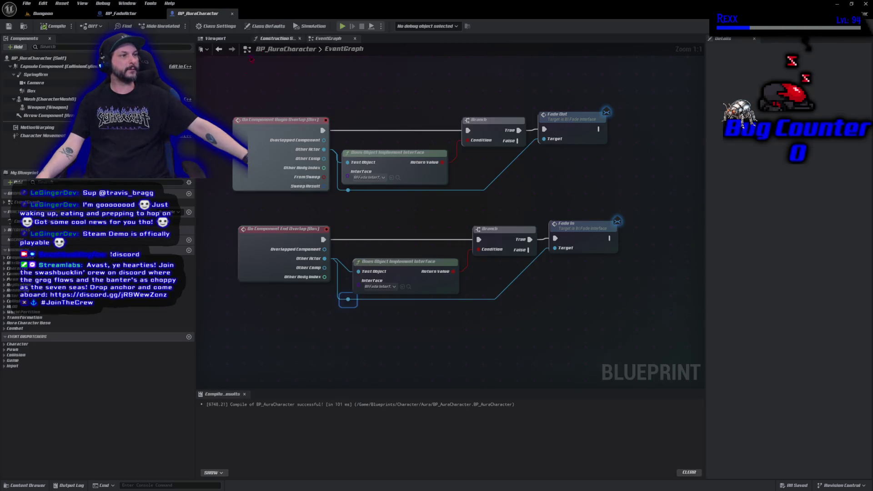
{"action": "left_click", "coordinate": [28, 485]}
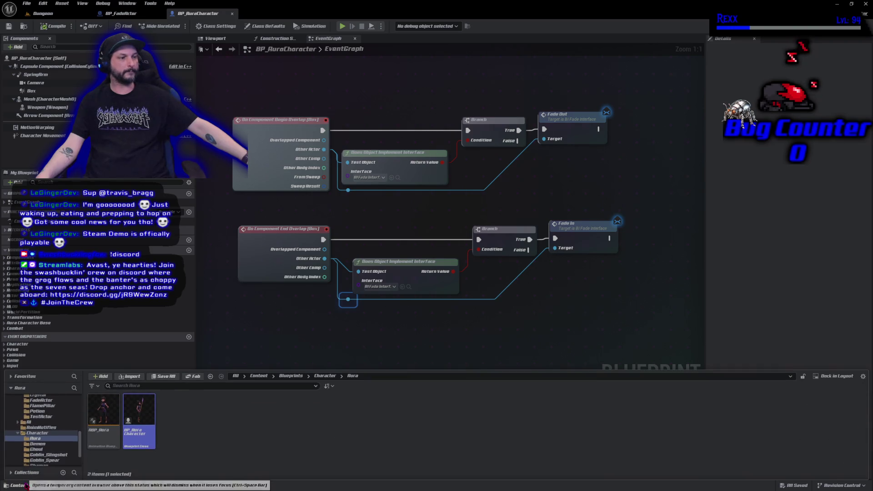
{"action": "left_click", "coordinate": [43, 13]}
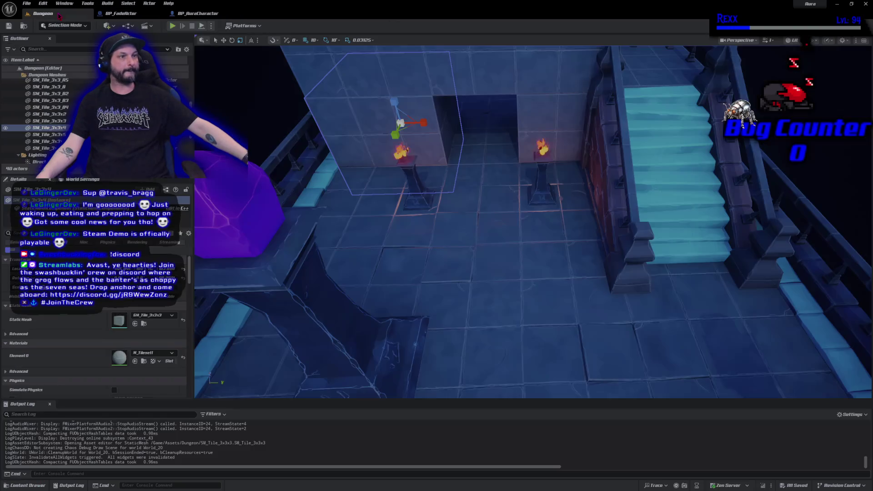
- Select the wall tiles above the doorway and open the SM_Tile_3x3x2 mesh editor
{"action": "left_click_drag", "start_coordinate": [532, 223], "coordinate": [532, 255]}
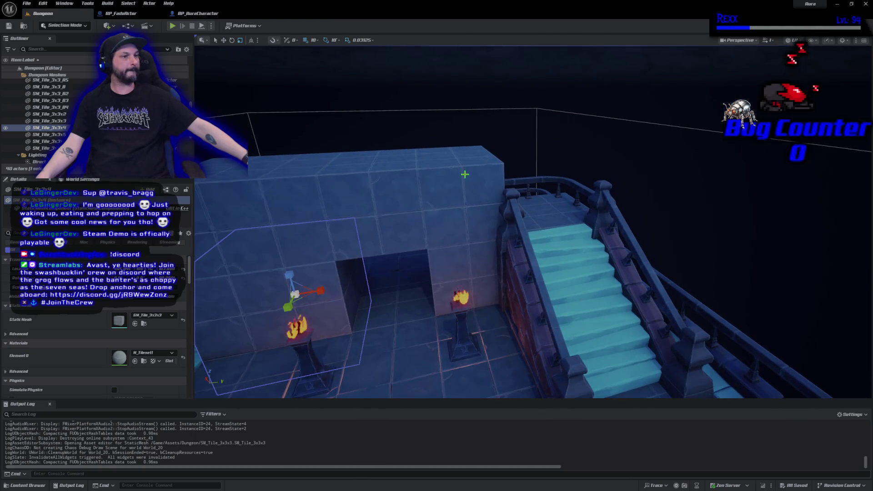
{"action": "left_click", "coordinate": [465, 174]}
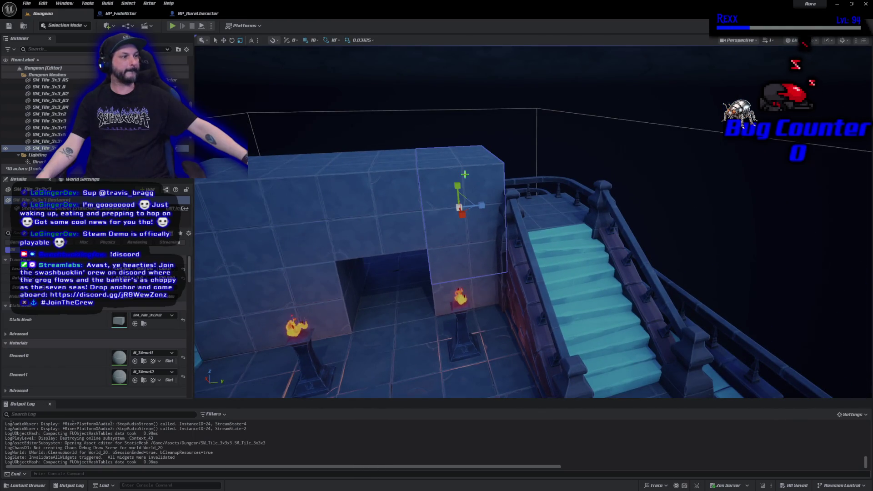
{"action": "left_click", "coordinate": [443, 293]}
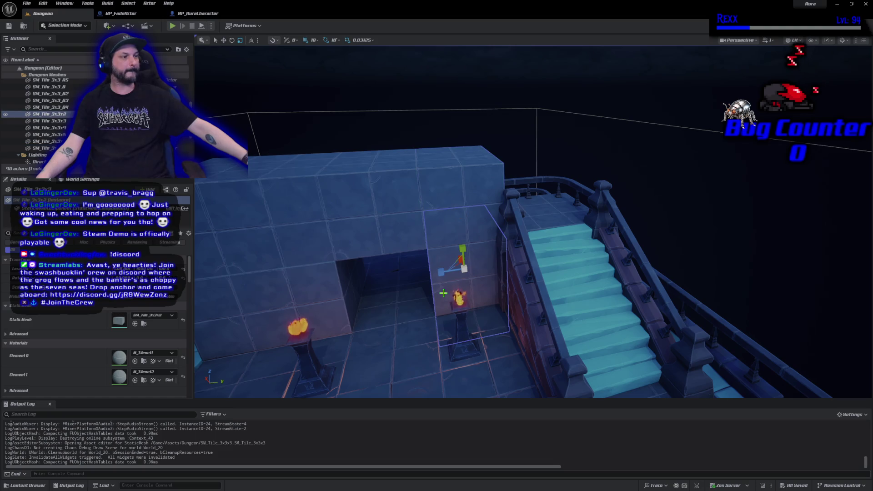
{"action": "left_click", "coordinate": [352, 214]}
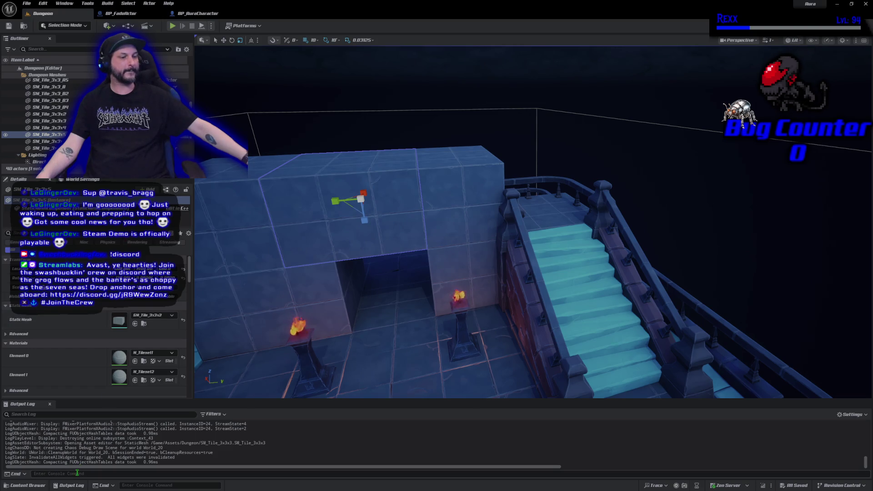
{"action": "right_click", "coordinate": [145, 135]}
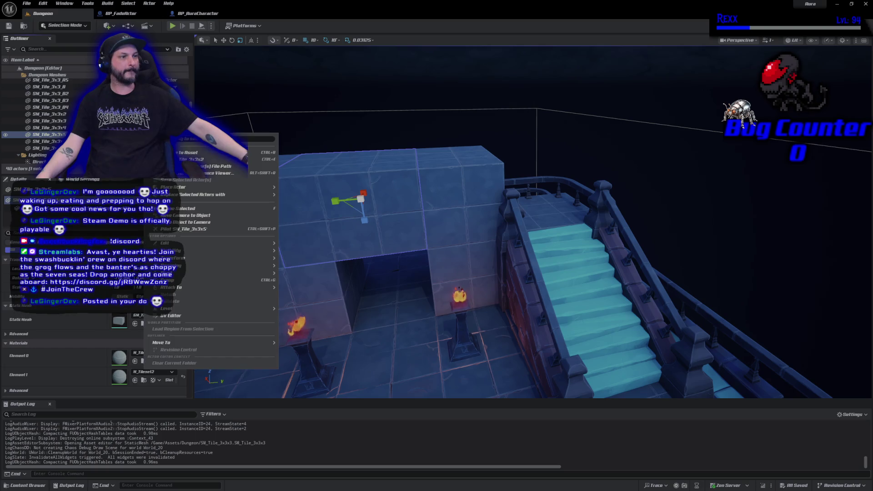
{"action": "left_click", "coordinate": [198, 160]}
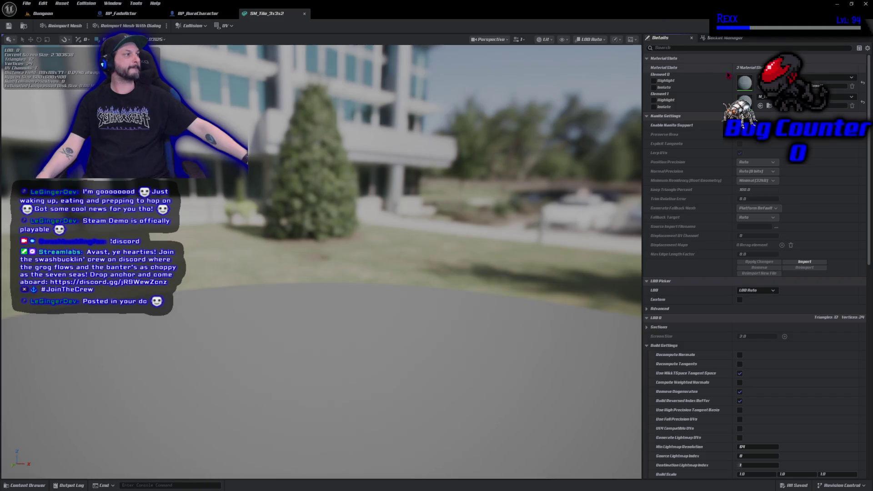
- Duplicate the mesh's M_Tileset1 material as M_Tileset1_f and open the copy
{"action": "left_click", "coordinate": [768, 87]}
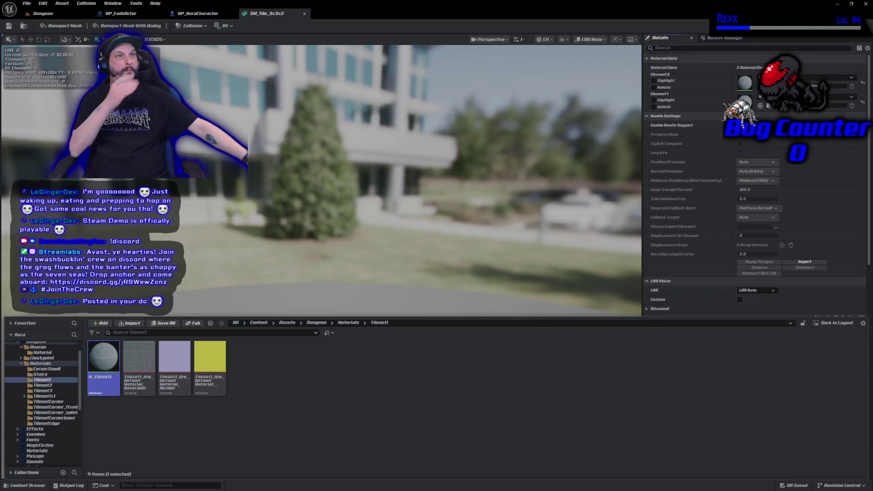
{"action": "right_click", "coordinate": [111, 364]}
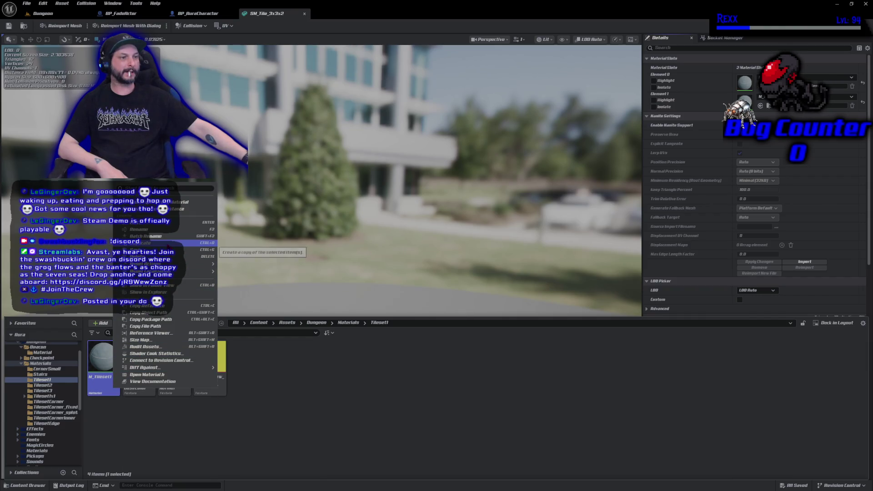
{"action": "left_click", "coordinate": [200, 242]}
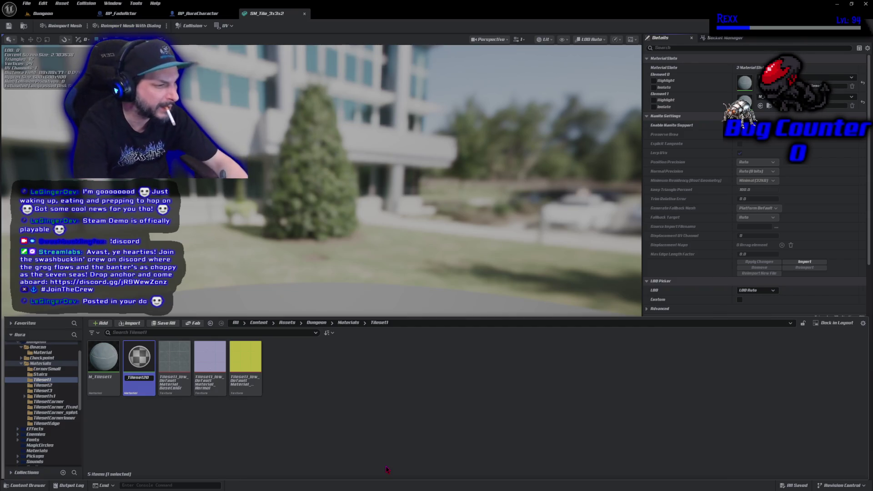
{"action": "key", "text": "Home"}
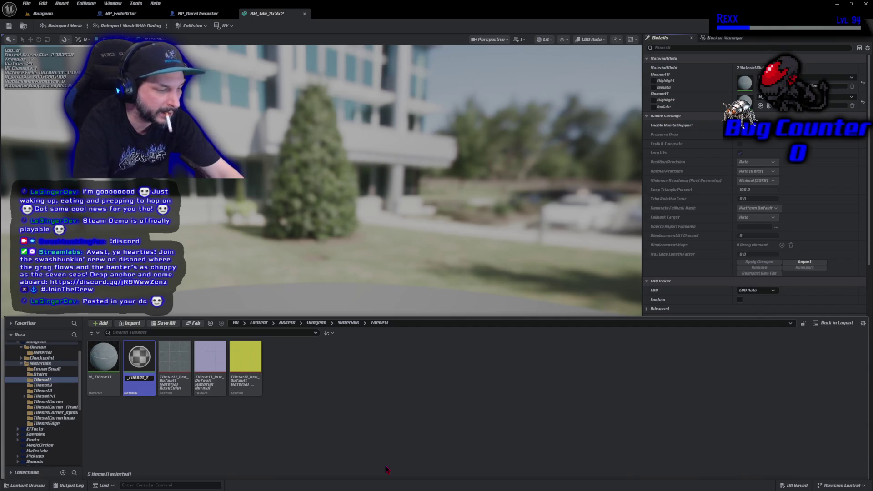
{"action": "key", "text": "Return"}
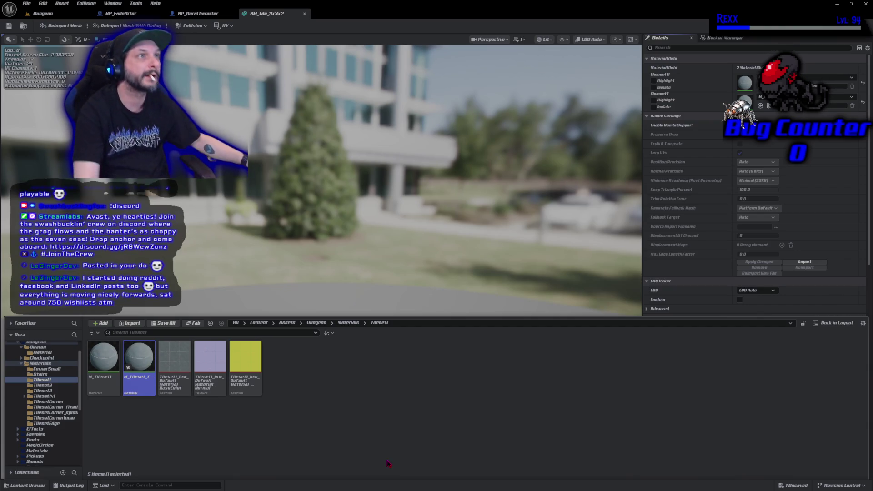
{"action": "key", "text": "Return"}
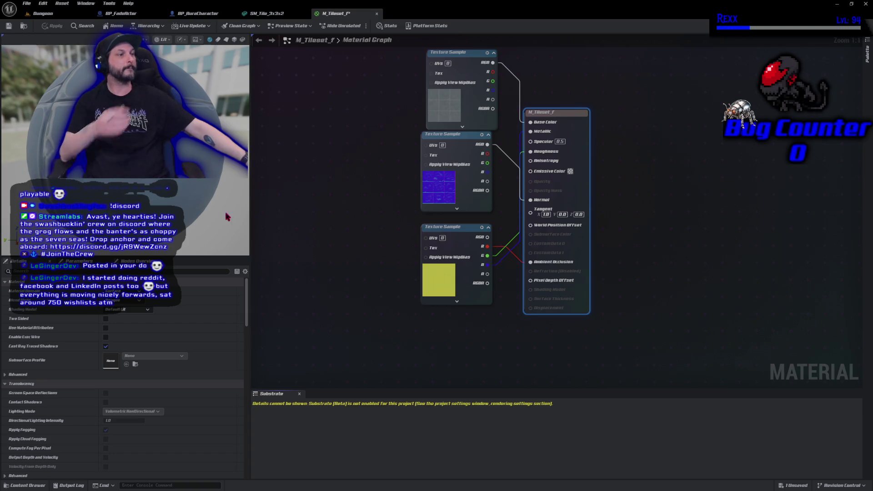
- Try searching the material graph for a parameter node, then dismiss the search without adding anything
{"action": "right_click", "coordinate": [278, 200]}
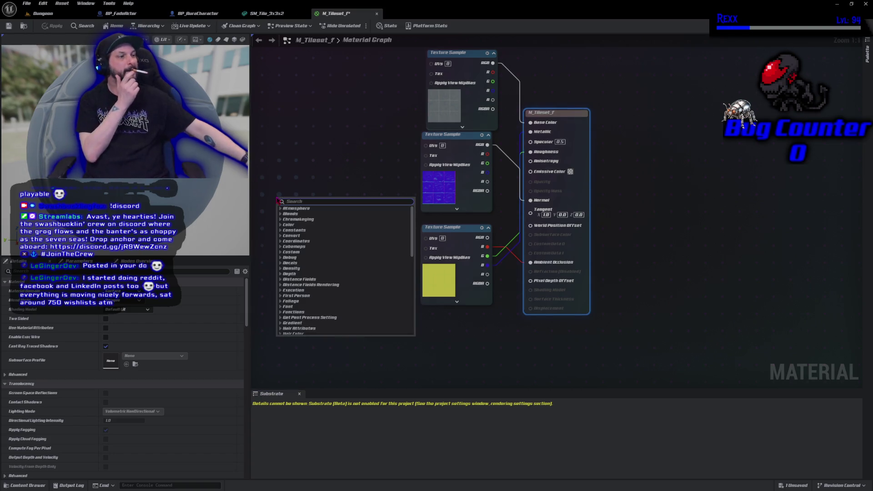
{"action": "type", "text": "param"}
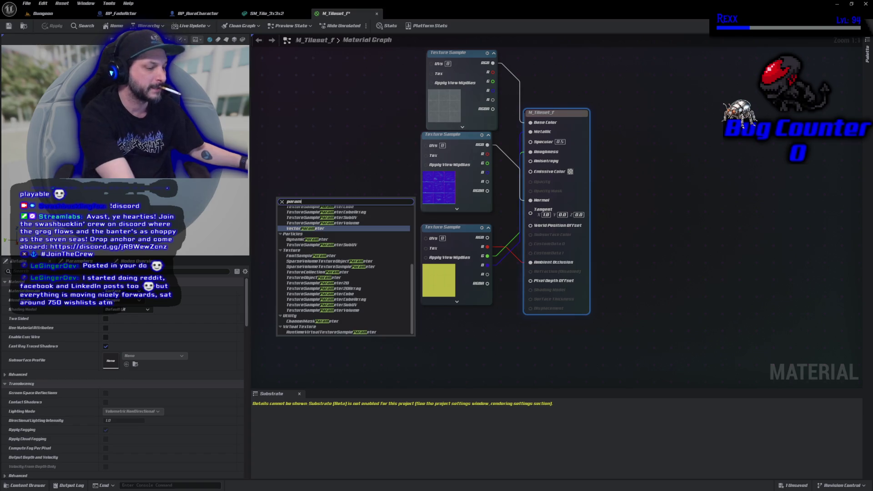
{"action": "key", "text": "Escape"}
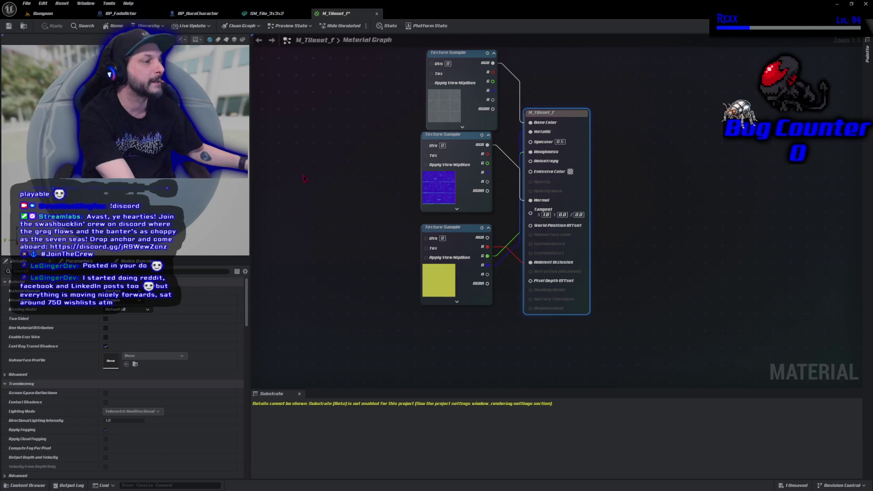
{"action": "left_click", "coordinate": [325, 244]}
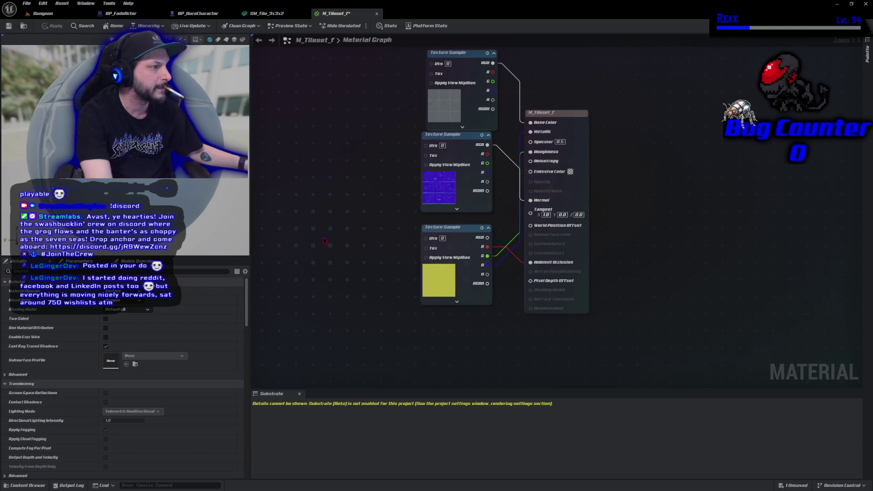
{"action": "right_click", "coordinate": [324, 239]}
{"action": "type", "text": "ssssssssssssssss"}
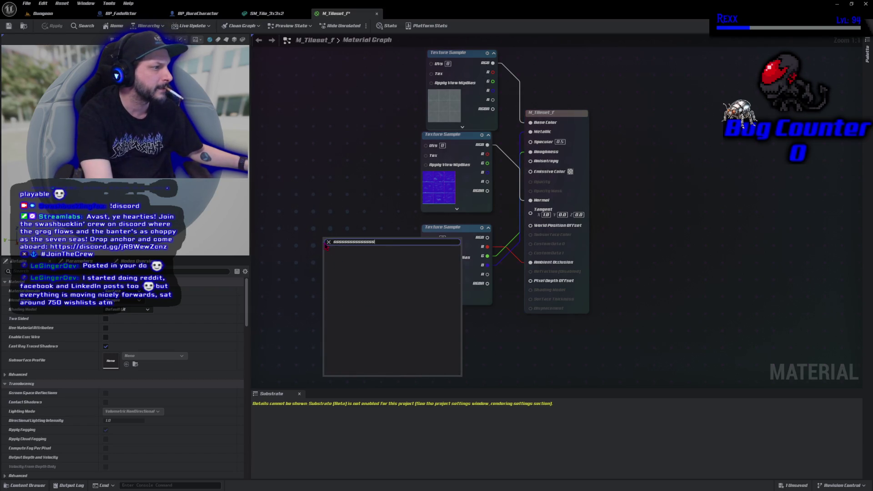
{"action": "left_click", "coordinate": [328, 242]}
{"action": "type", "text": "s"}
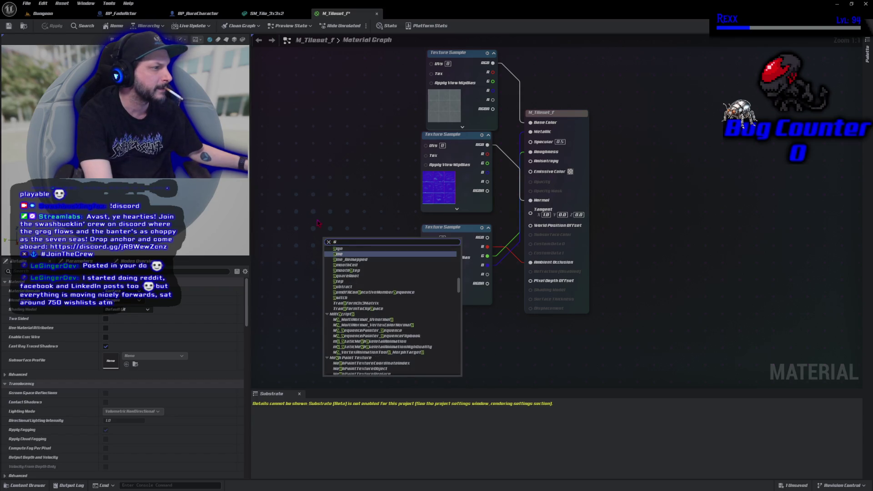
{"action": "key", "text": "BackSpace"}
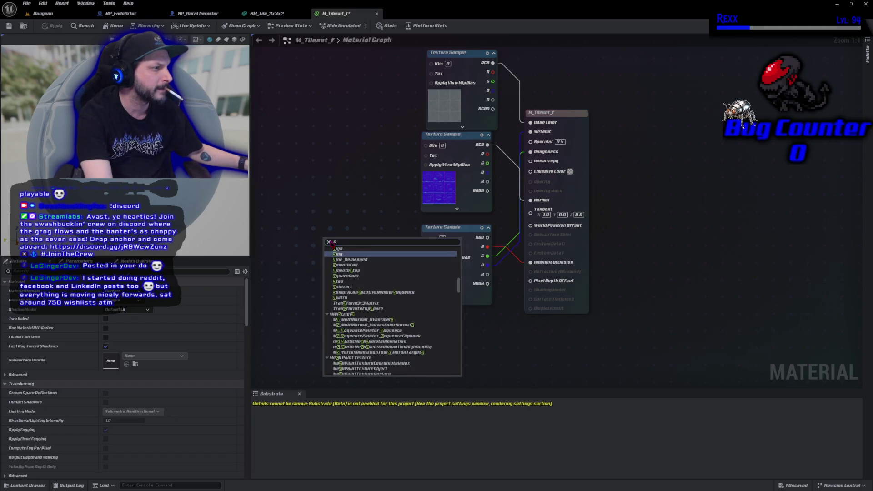
{"action": "key", "text": "Escape"}
- Place a scalar parameter named Fade with default value 1.0 and frame the graph
{"action": "left_click", "coordinate": [321, 194]}
{"action": "type", "text": "ssssssssssss"}
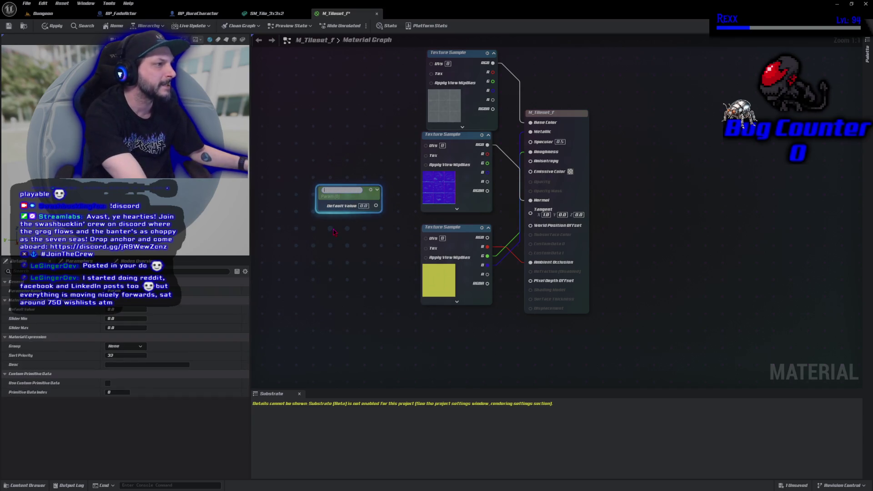
{"action": "type", "text": "Fade"}
{"action": "key", "text": "Return"}
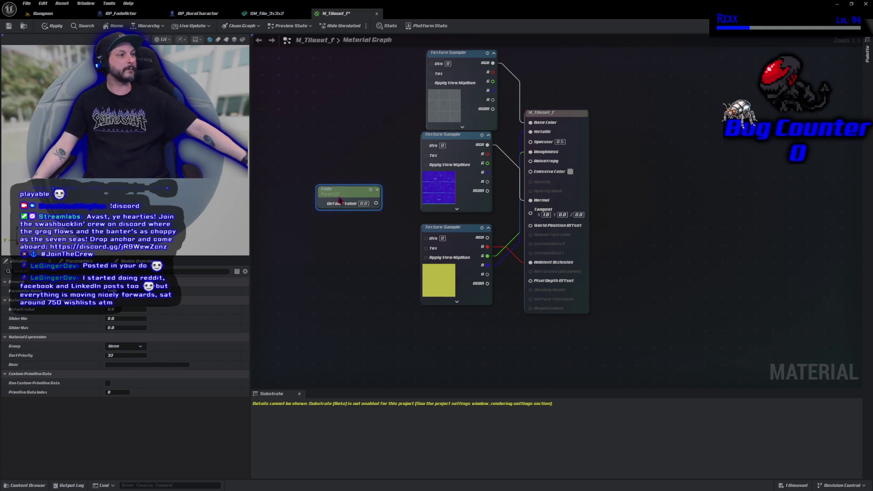
{"action": "left_click", "coordinate": [364, 203]}
{"action": "type", "text": "1"}
{"action": "key", "text": "Return"}
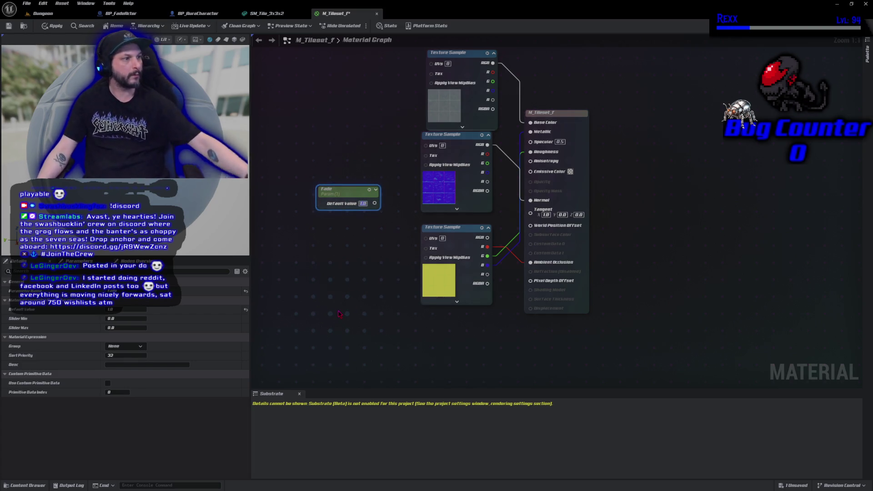
{"action": "left_click_drag", "start_coordinate": [342, 194], "coordinate": [293, 194]}
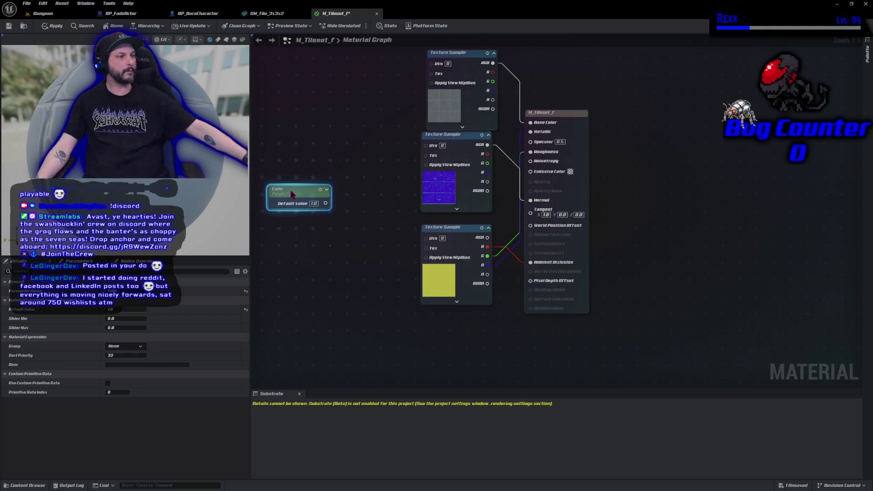
{"action": "key", "text": "Home"}
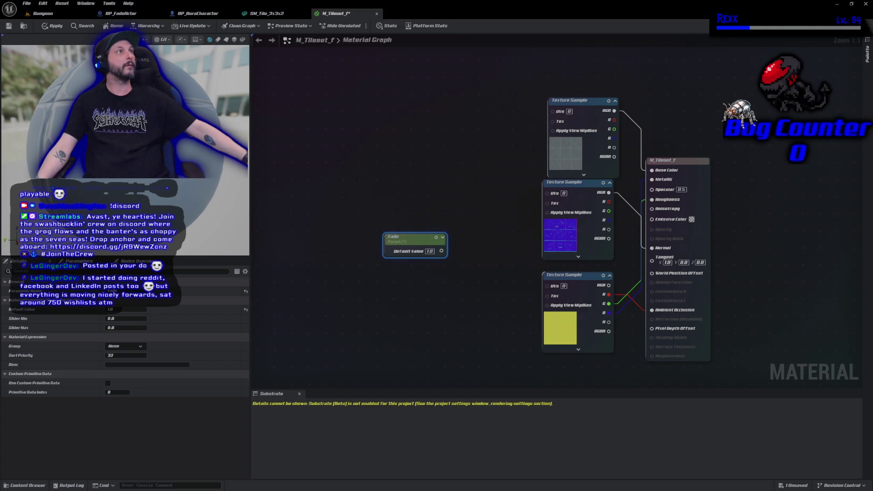
- Add a DitherTemporalAA node fed by Fade, positioned beside it
{"action": "mouse_move", "coordinate": [417, 253]}
{"action": "left_mouse_down"}
{"action": "mouse_move", "coordinate": [341, 236]}
{"action": "mouse_move", "coordinate": [380, 238]}
{"action": "left_mouse_up"}
{"action": "type", "text": "di"}
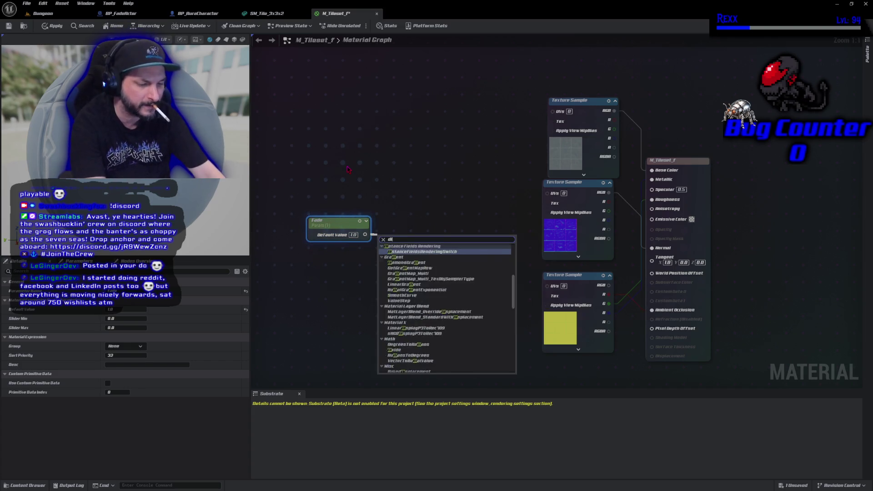
{"action": "type", "text": "ther"}
{"action": "key", "text": "Return"}
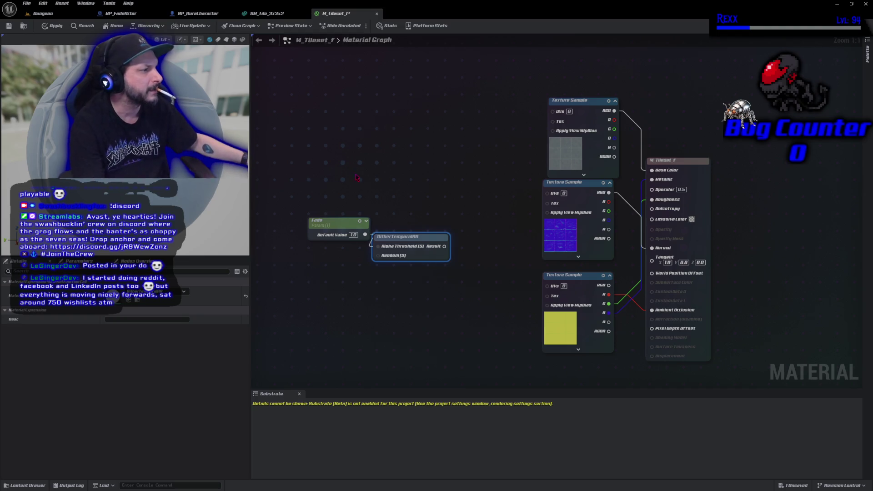
{"action": "left_click_drag", "start_coordinate": [426, 252], "coordinate": [437, 236]}
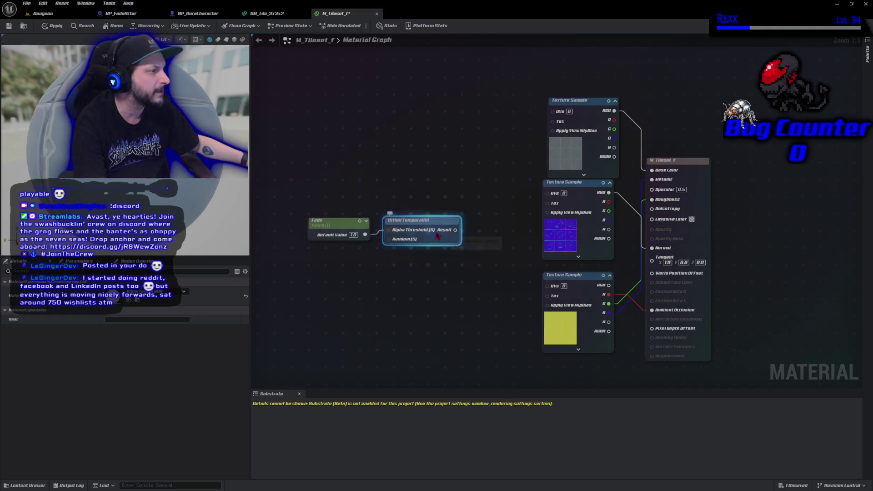
- Set the blend mode to Masked, wire DitherTemporalAA into Opacity Mask, apply and save
{"action": "left_click", "coordinate": [286, 301]}
{"action": "left_click", "coordinate": [123, 300]}
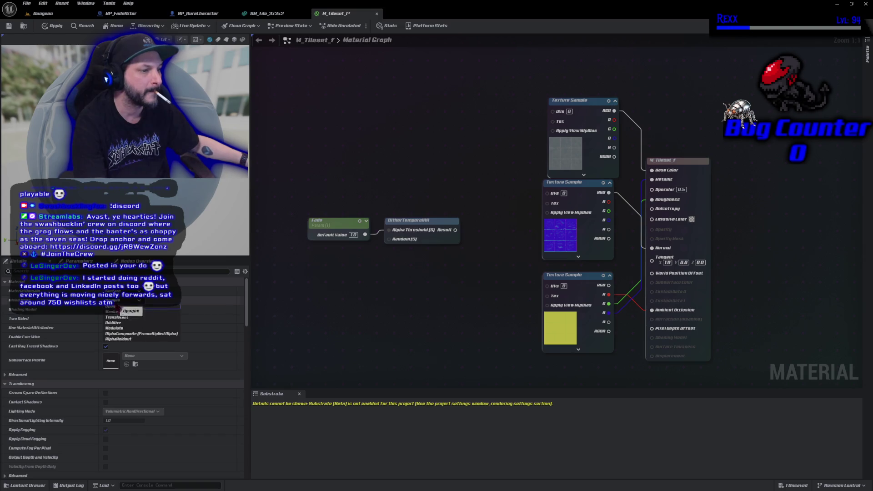
{"action": "left_click", "coordinate": [113, 312]}
{"action": "mouse_move", "coordinate": [455, 230]}
{"action": "left_mouse_down"}
{"action": "mouse_move", "coordinate": [537, 246]}
{"action": "mouse_move", "coordinate": [652, 240]}
{"action": "left_mouse_up"}
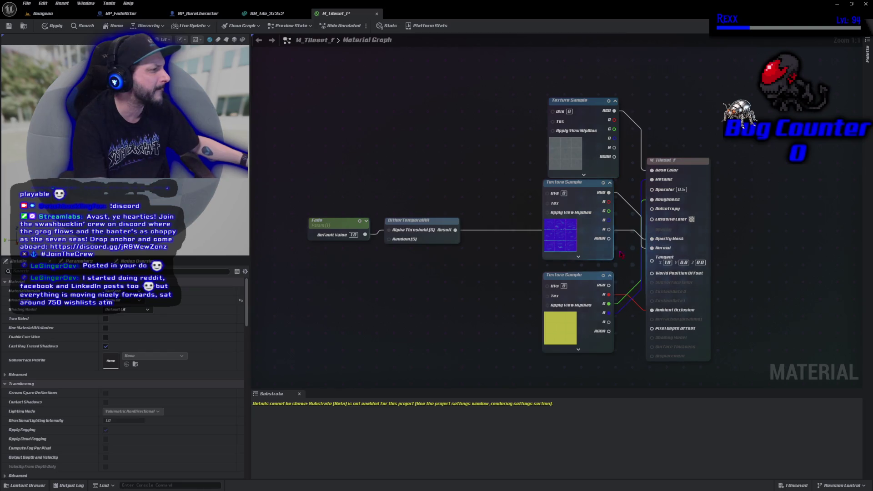
{"action": "left_click", "coordinate": [53, 26]}
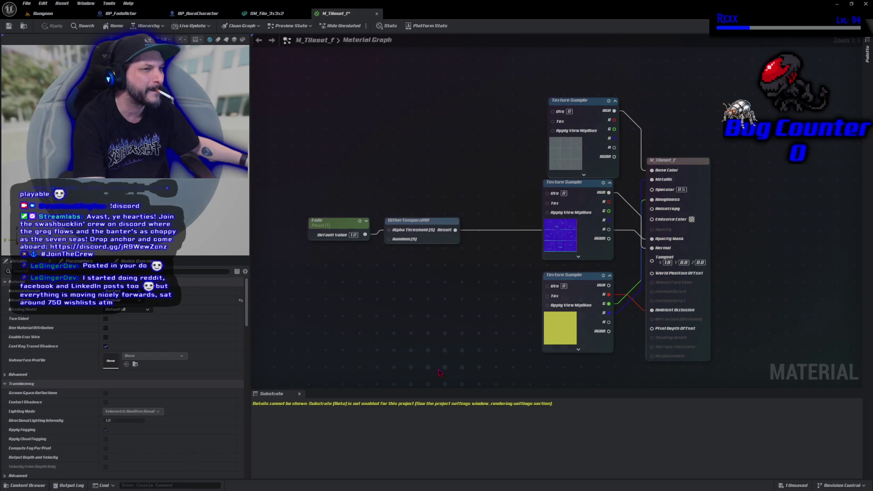
{"action": "key", "text": "ctrl+s"}
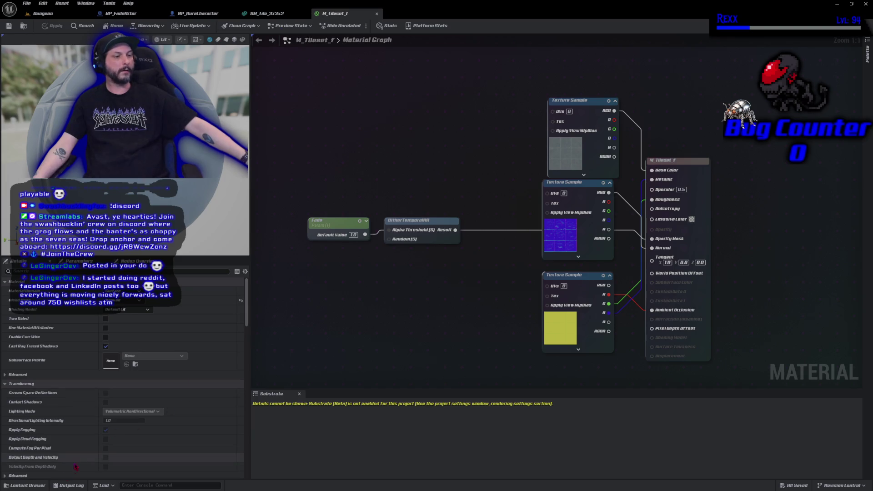
- Create a material instance of M_Tileset_f with its default name
{"action": "left_click", "coordinate": [25, 485]}
{"action": "right_click", "coordinate": [139, 363]}
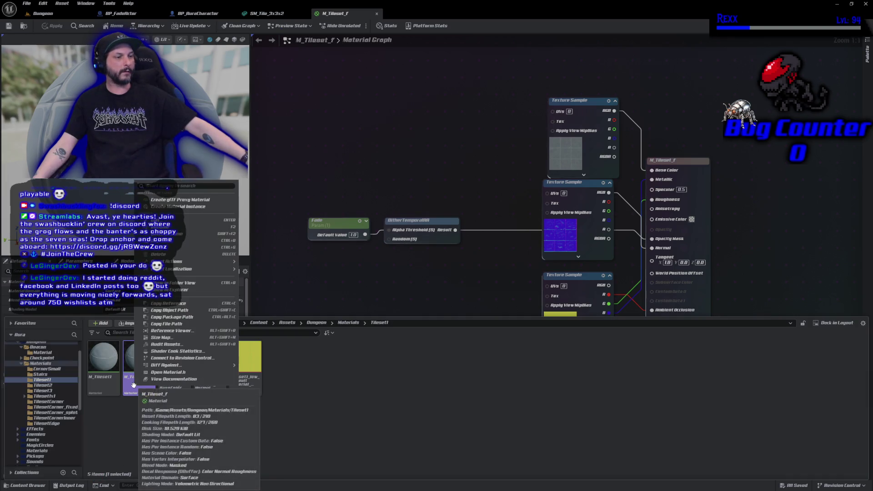
{"action": "left_click", "coordinate": [207, 303]}
{"action": "key", "text": "Return"}
{"action": "left_click", "coordinate": [8, 26]}
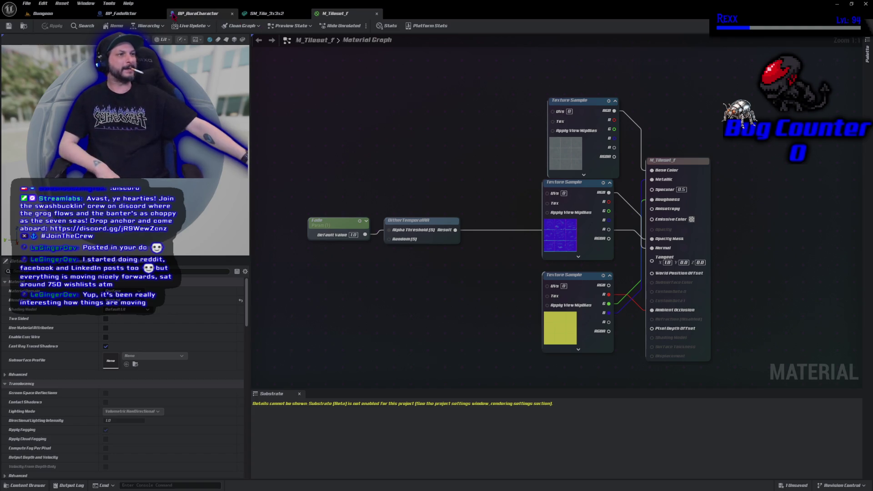
- Select the Fade and DitherTemporalAA nodes and bring up their node options
{"action": "left_click_drag", "start_coordinate": [387, 210], "coordinate": [346, 241]}
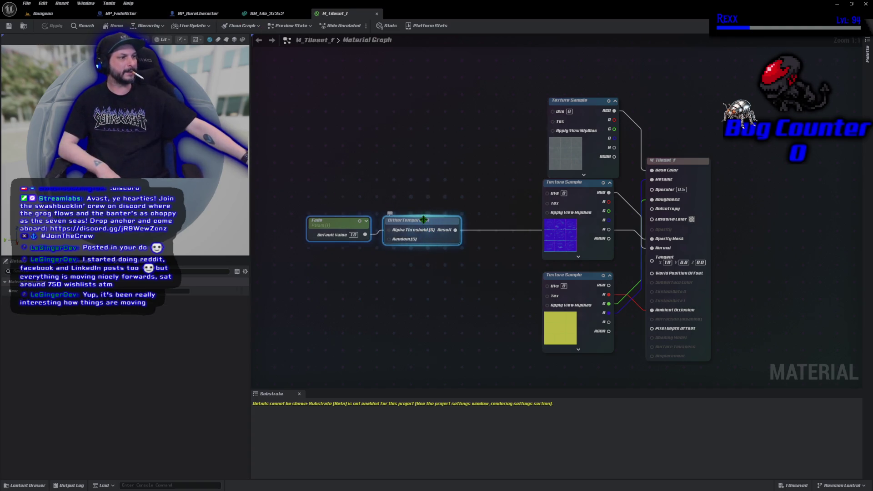
{"action": "right_click", "coordinate": [425, 223]}
{"action": "left_click", "coordinate": [448, 297]}
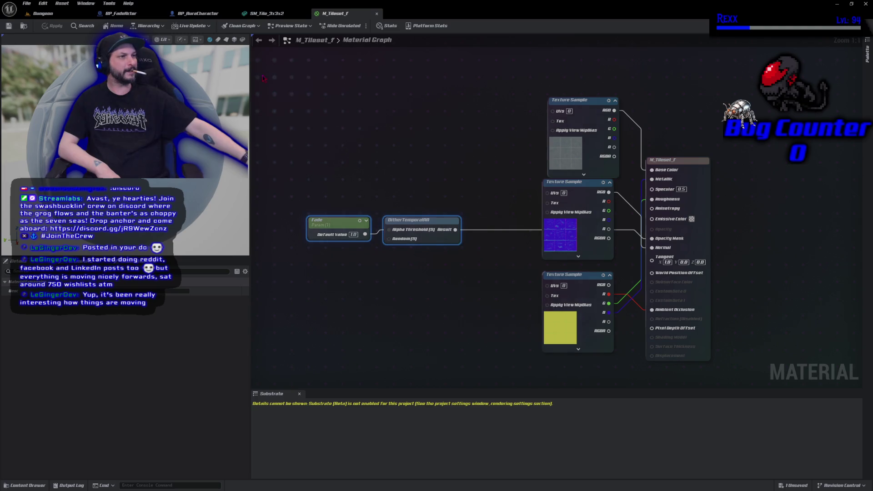
- Duplicate the M_Tileset2 material and name the copy M_Tileset2_f
{"action": "left_click", "coordinate": [255, 13]}
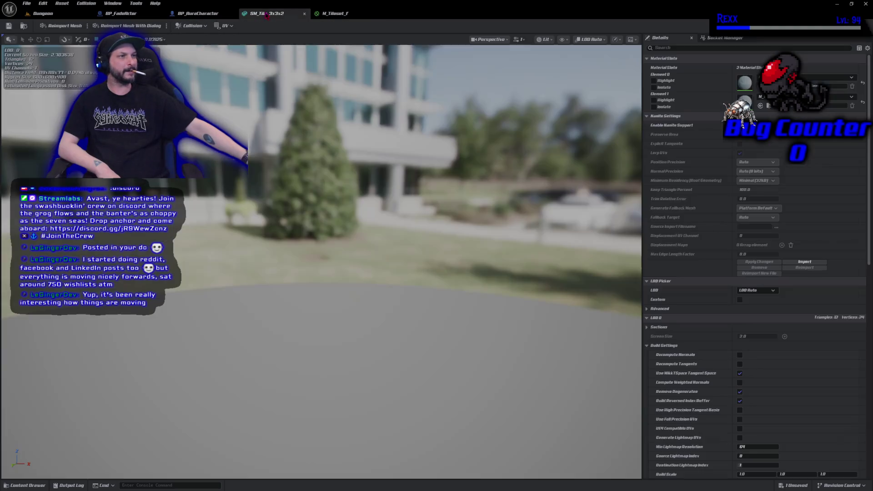
{"action": "key", "text": "ctrl+space"}
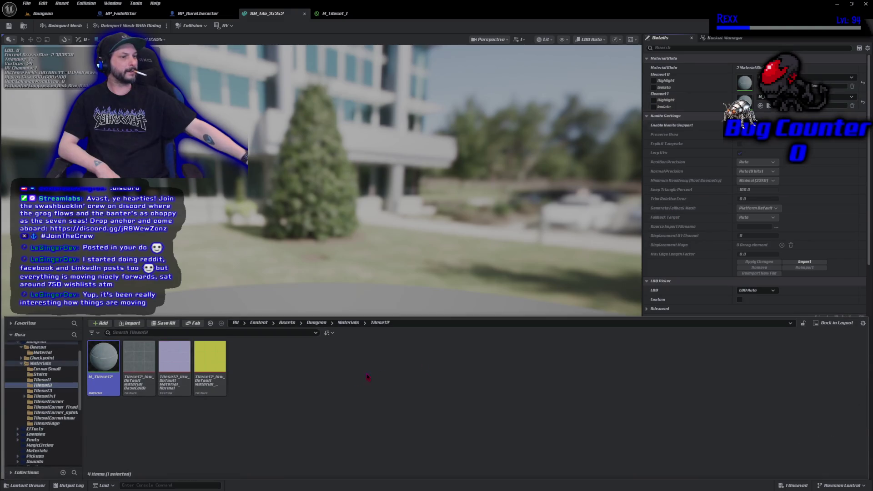
{"action": "right_click", "coordinate": [109, 376]}
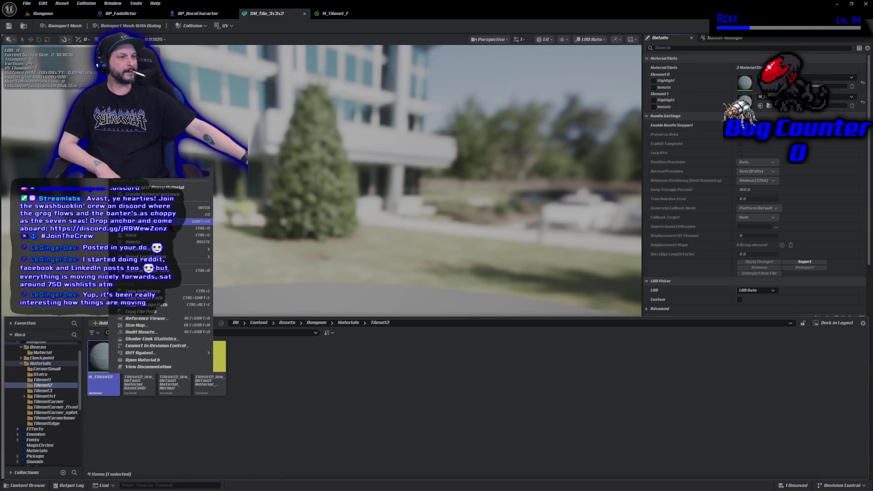
{"action": "mouse_move", "coordinate": [188, 258]}
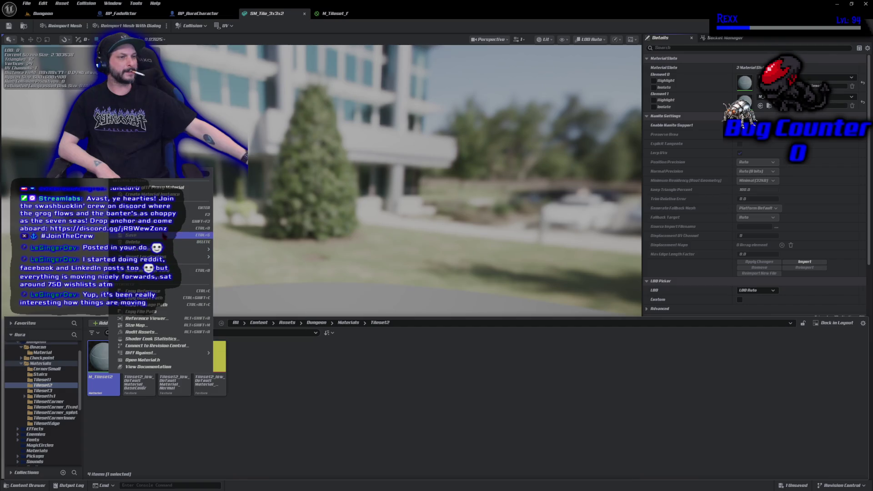
{"action": "left_click", "coordinate": [188, 270]}
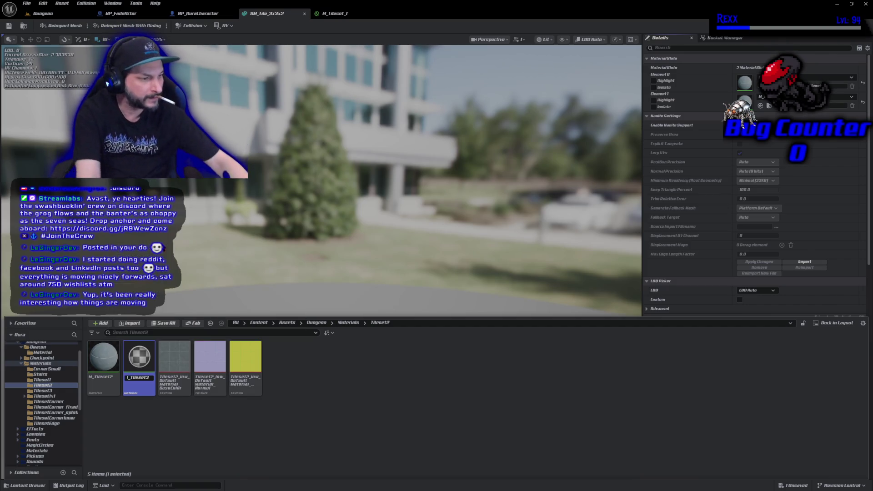
{"action": "type", "text": "_f"}
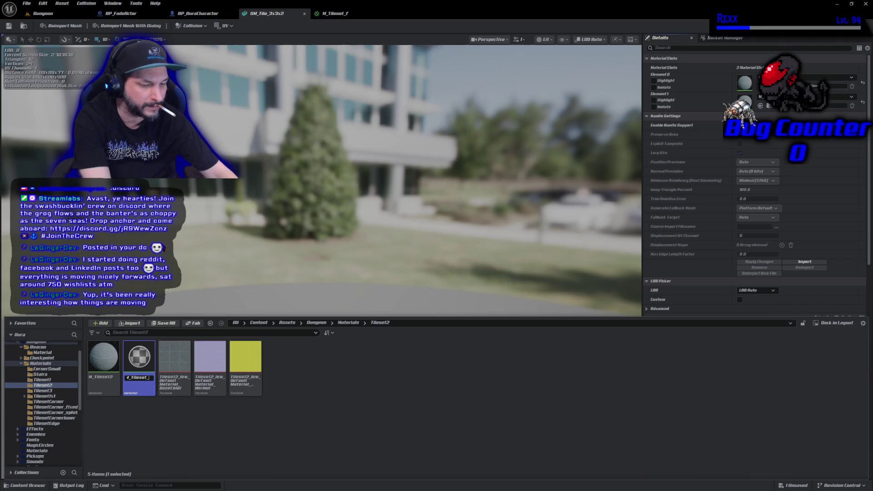
{"action": "key", "text": "Return"}
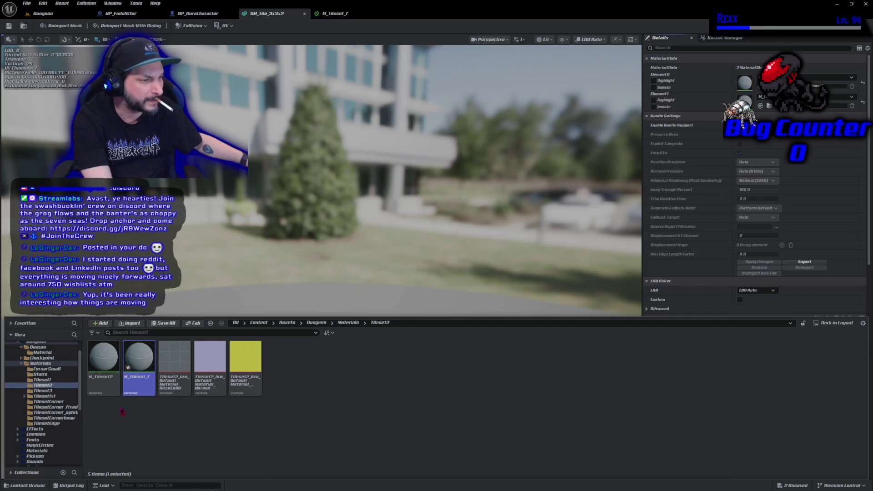
{"action": "key", "text": "F2"}
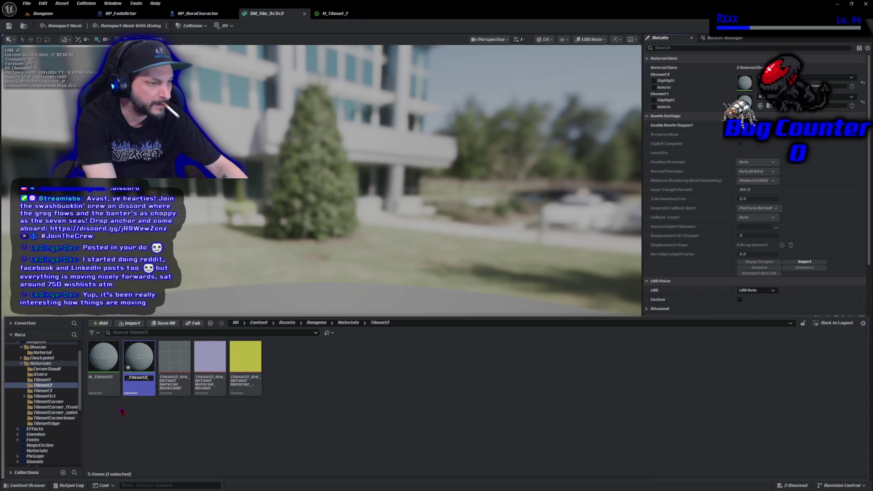
{"action": "key", "text": "Return"}
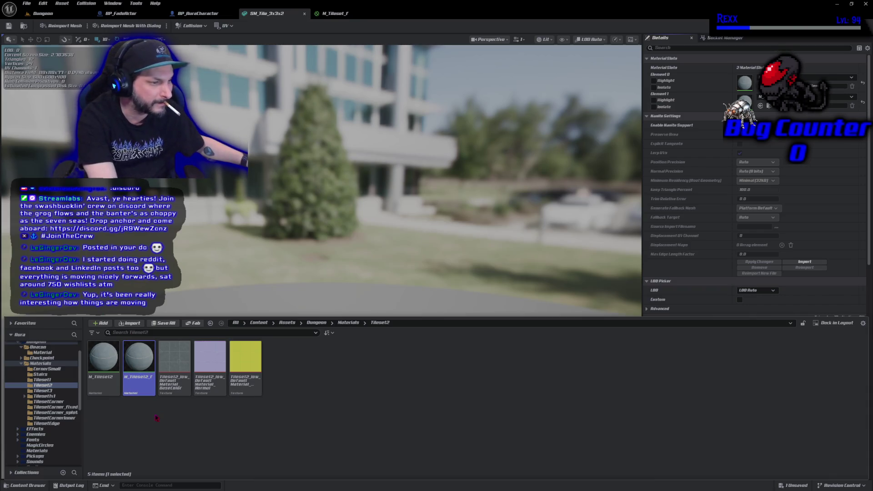
- Create a material instance of M_Tileset2_f with its default name
{"action": "right_click", "coordinate": [149, 394]}
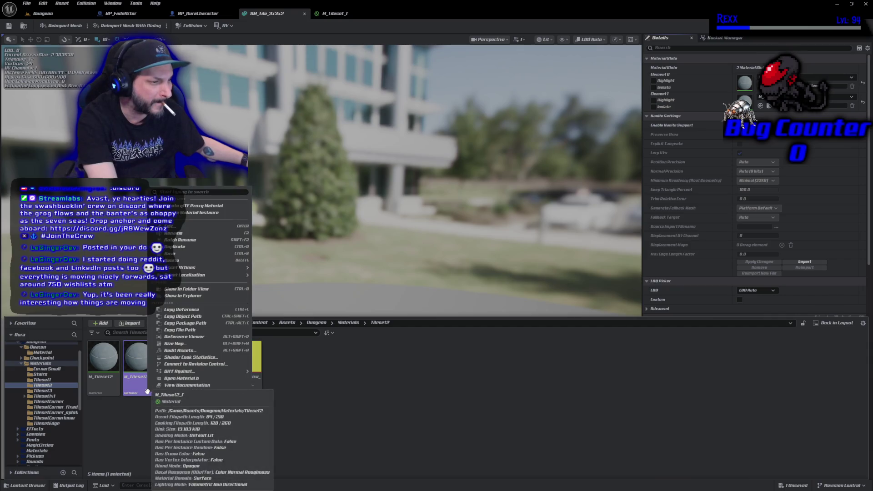
{"action": "left_click", "coordinate": [198, 215]}
{"action": "key", "text": "Return"}
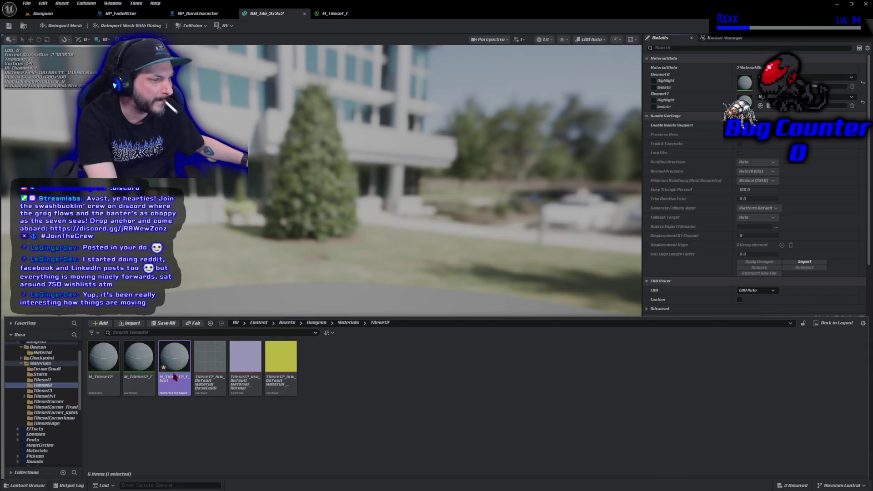
- Open the M_Tileset2_f material for editing from the Tileset2 folder
{"action": "double_click", "coordinate": [175, 377]}
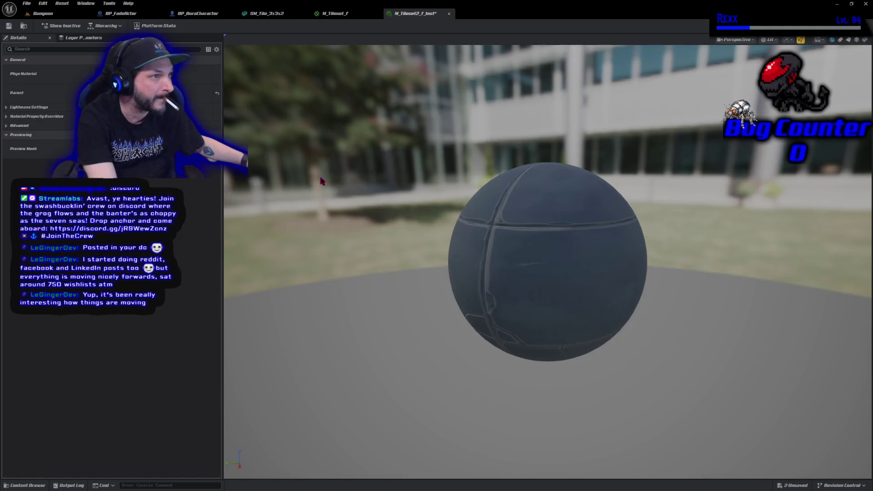
{"action": "left_click", "coordinate": [337, 13]}
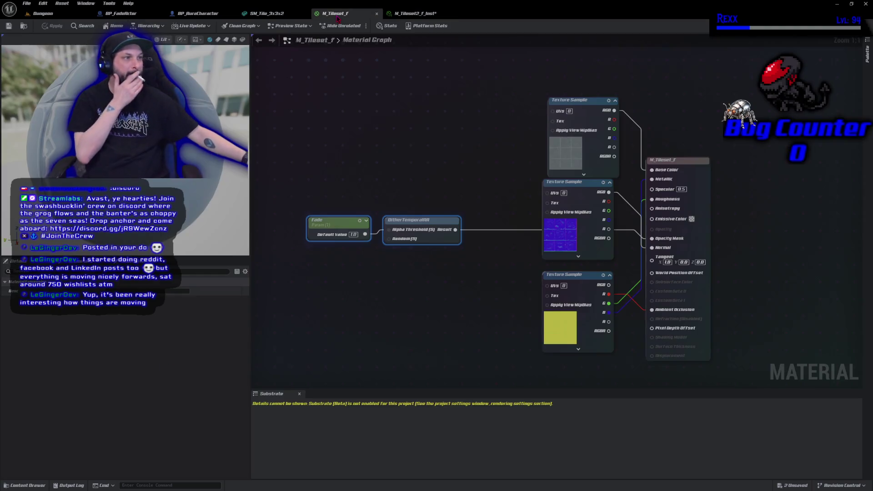
{"action": "left_click", "coordinate": [32, 485]}
{"action": "left_click", "coordinate": [135, 387]}
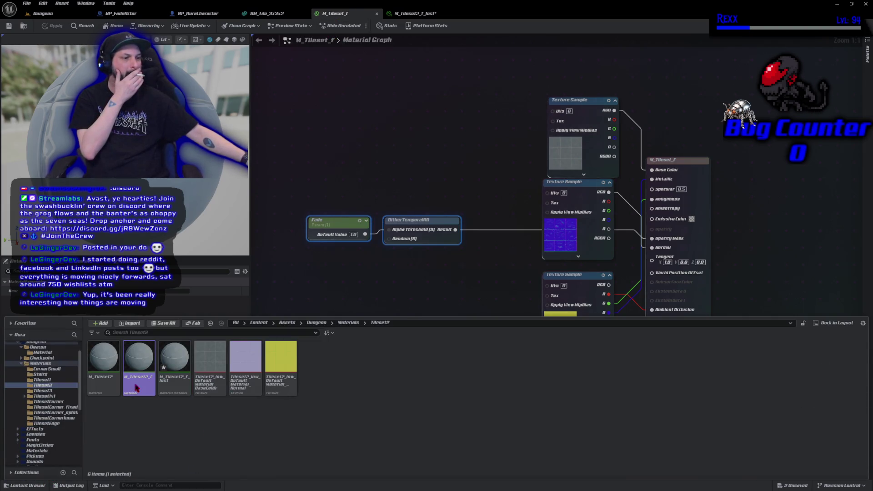
{"action": "double_click", "coordinate": [135, 387]}
- Set blend mode to Masked, paste Fade and DitherTemporalAA into Opacity Mask, apply and save all
{"action": "left_click", "coordinate": [127, 300]}
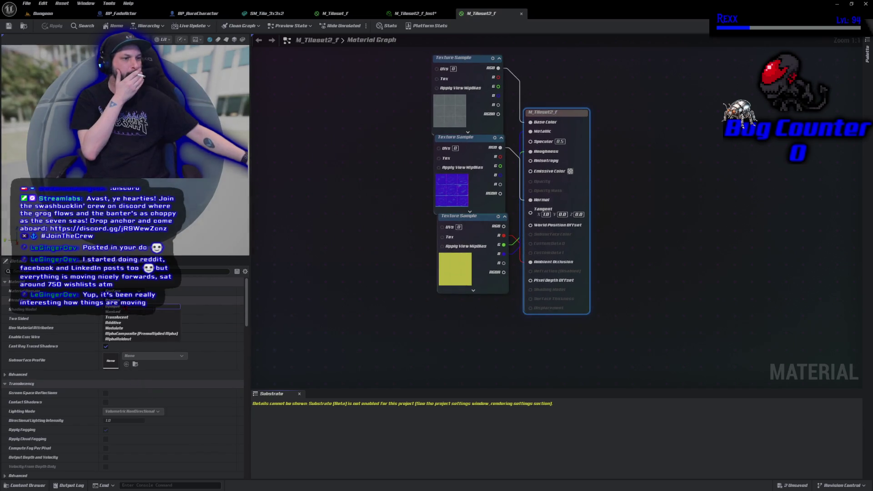
{"action": "left_click", "coordinate": [113, 312]}
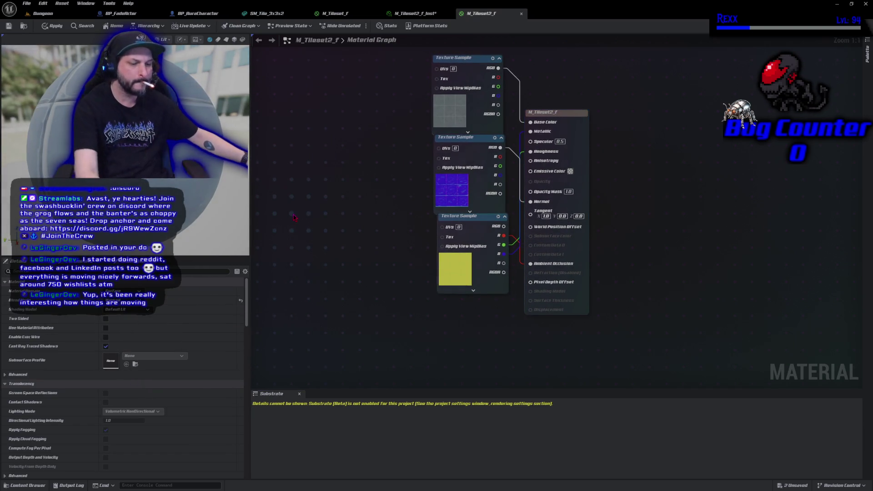
{"action": "key", "text": "ctrl+v"}
{"action": "mouse_move", "coordinate": [392, 226]}
{"action": "left_mouse_down"}
{"action": "mouse_move", "coordinate": [548, 201]}
{"action": "mouse_move", "coordinate": [531, 192]}
{"action": "left_mouse_up"}
{"action": "left_click", "coordinate": [58, 26]}
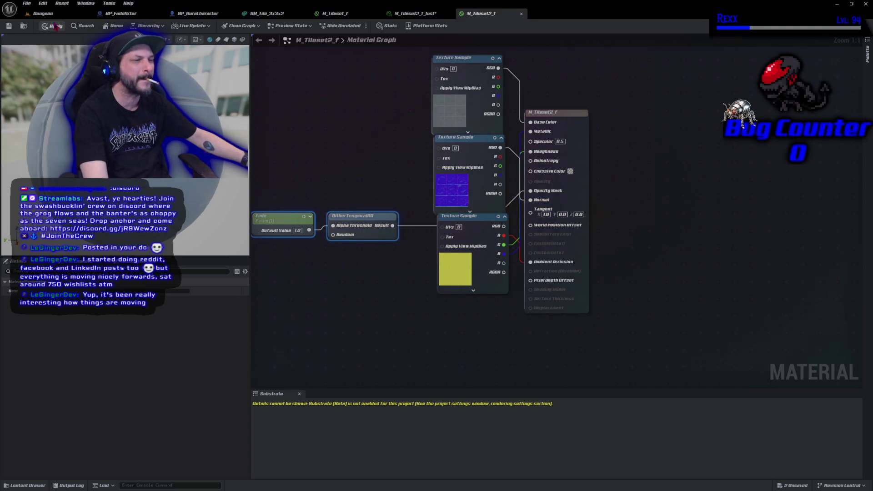
{"action": "key", "text": "ctrl+shift+s"}
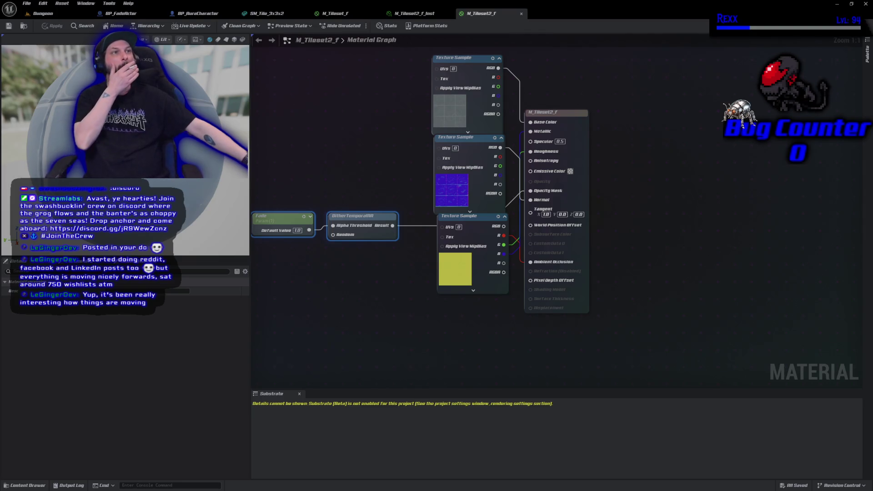
{"action": "left_click", "coordinate": [43, 13]}
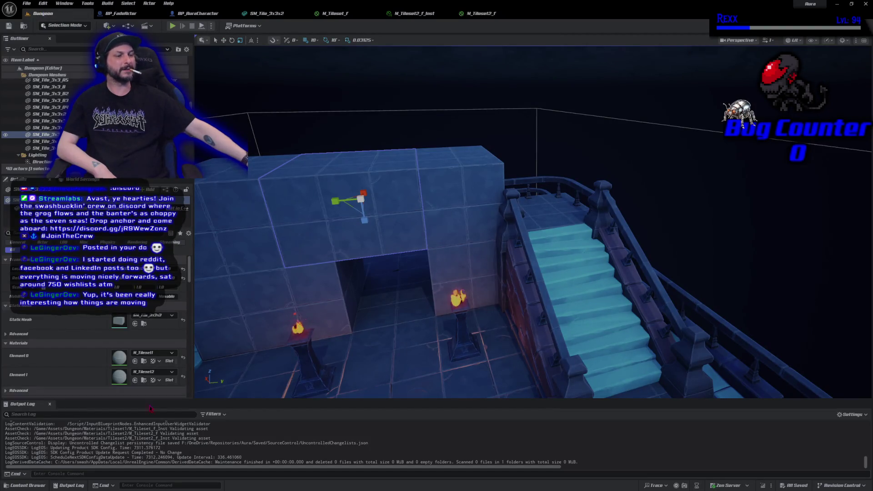
- Create a child Blueprint of BP_FadeActor named FA_Tile_3x3x2 and open it
{"action": "left_click", "coordinate": [28, 486]}
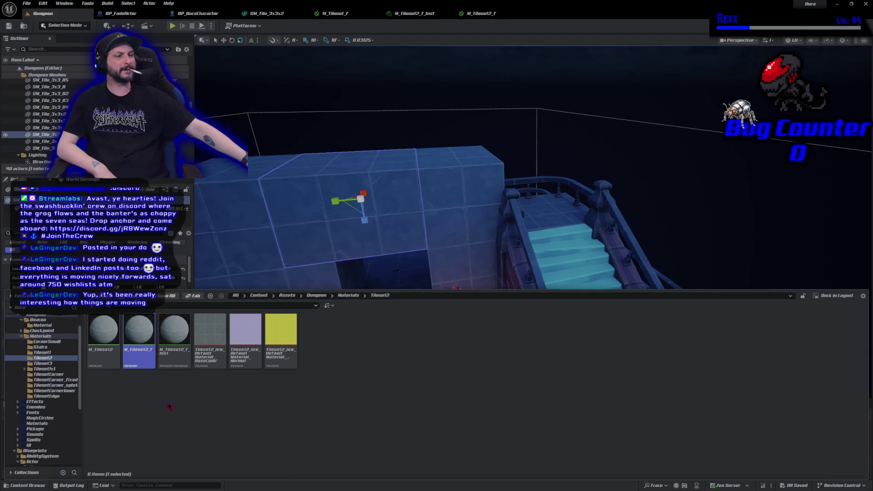
{"action": "key", "text": "alt+Left"}
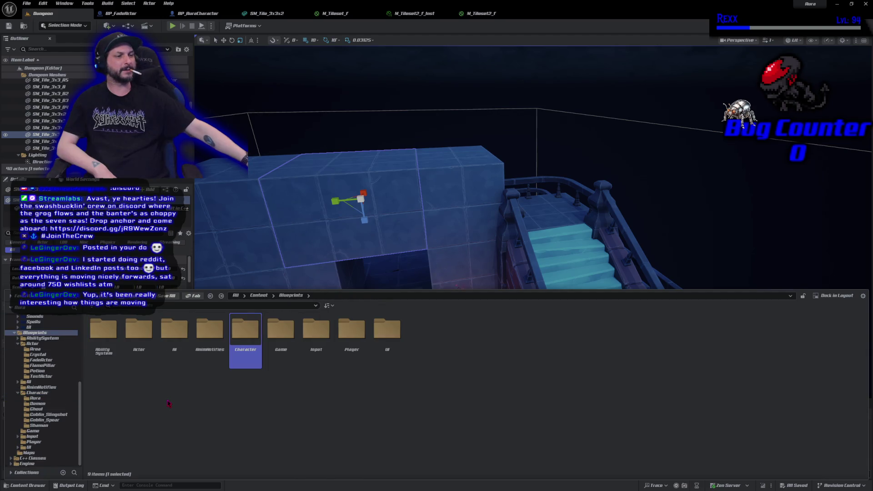
{"action": "key", "text": "alt+Left"}
{"action": "left_click", "coordinate": [139, 339]}
{"action": "right_click", "coordinate": [137, 341]}
{"action": "left_click", "coordinate": [200, 150]}
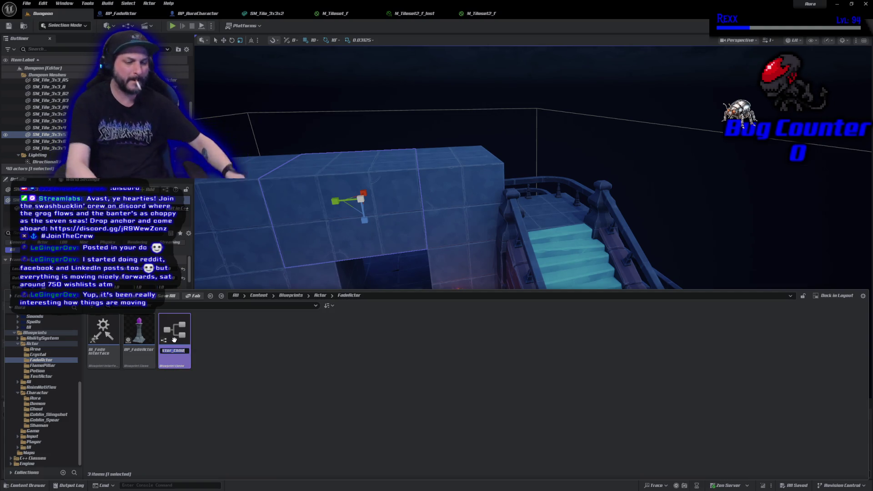
{"action": "type", "text": "FA"}
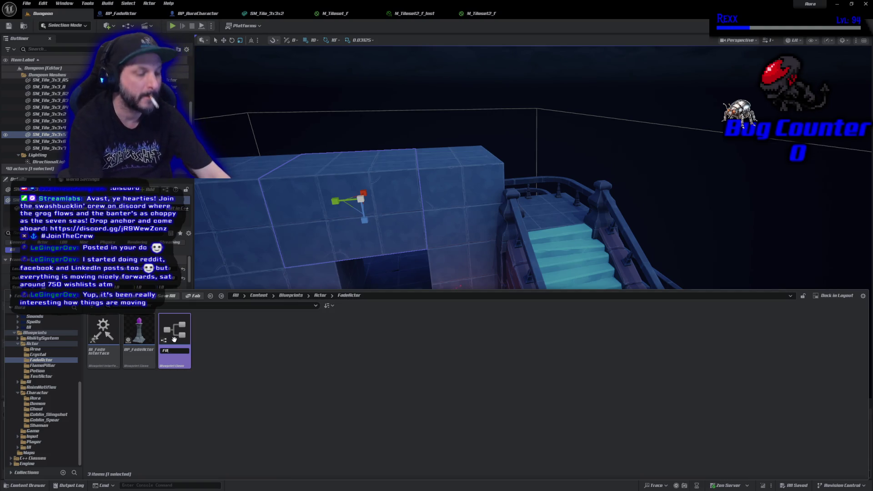
{"action": "type", "text": "_Tile_"}
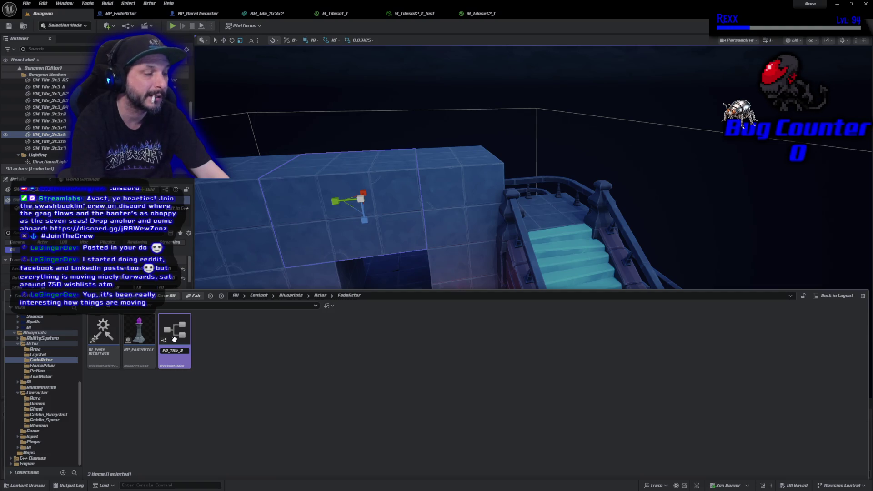
{"action": "type", "text": "3x2"}
{"action": "key", "text": "Return"}
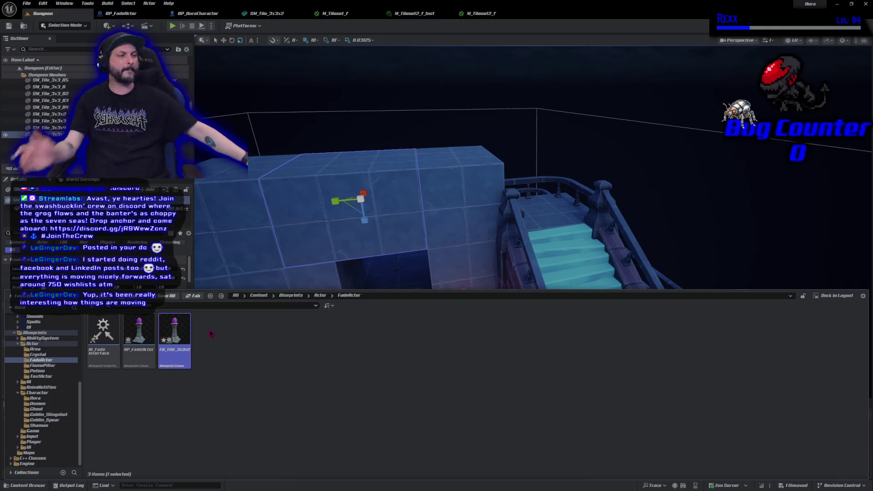
{"action": "double_click", "coordinate": [174, 339]}
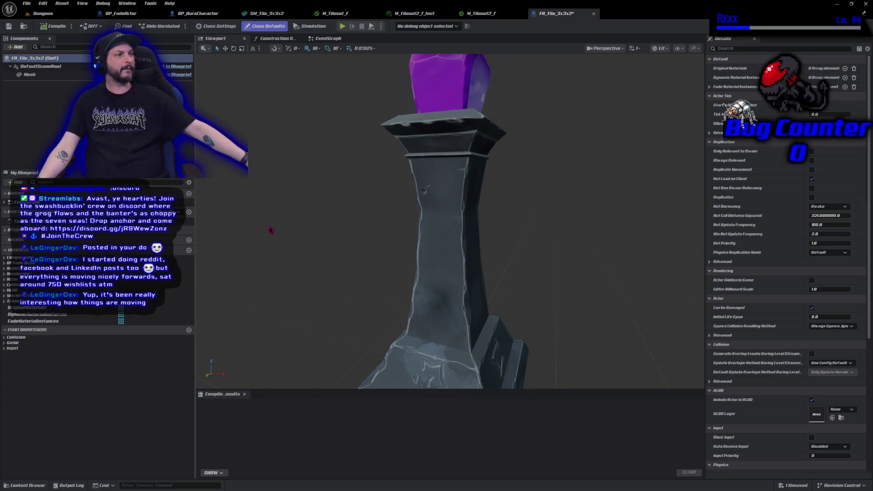
- Assign SM_Tile_3x3x2 as the Static Mesh of FA_Tile_3x3x2's Mesh component
{"action": "left_click", "coordinate": [69, 75]}
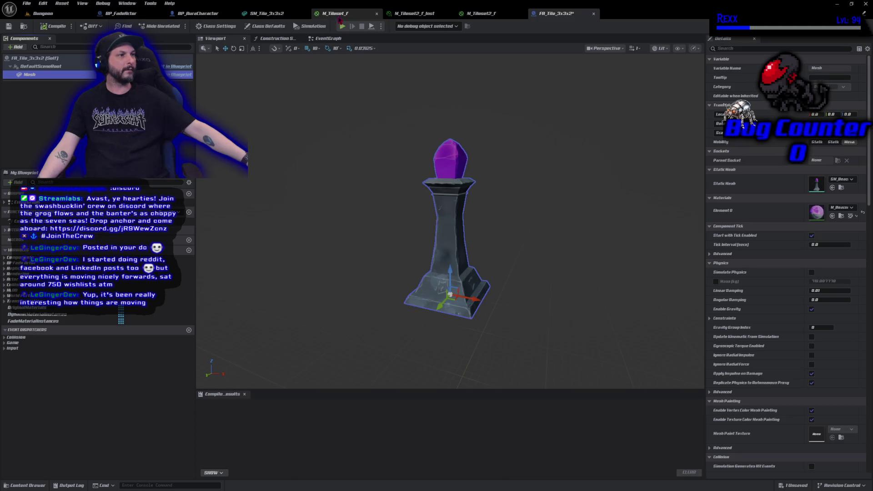
{"action": "left_click", "coordinate": [272, 15]}
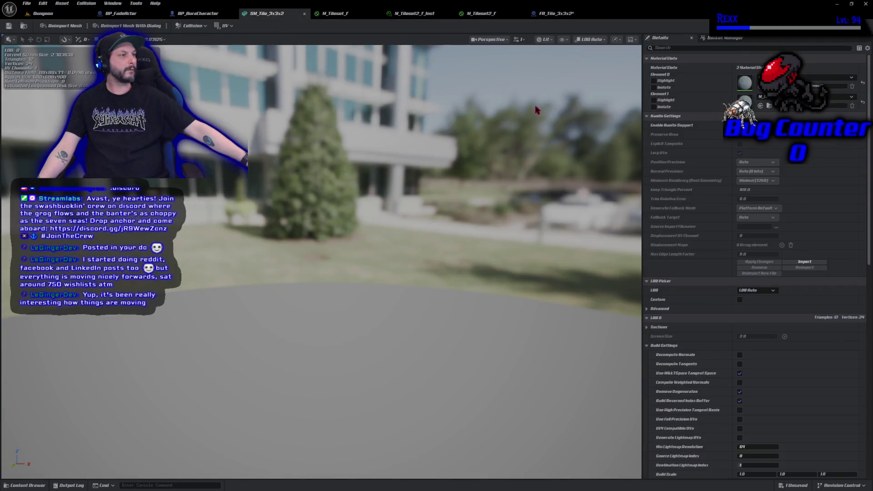
{"action": "left_click", "coordinate": [25, 485]}
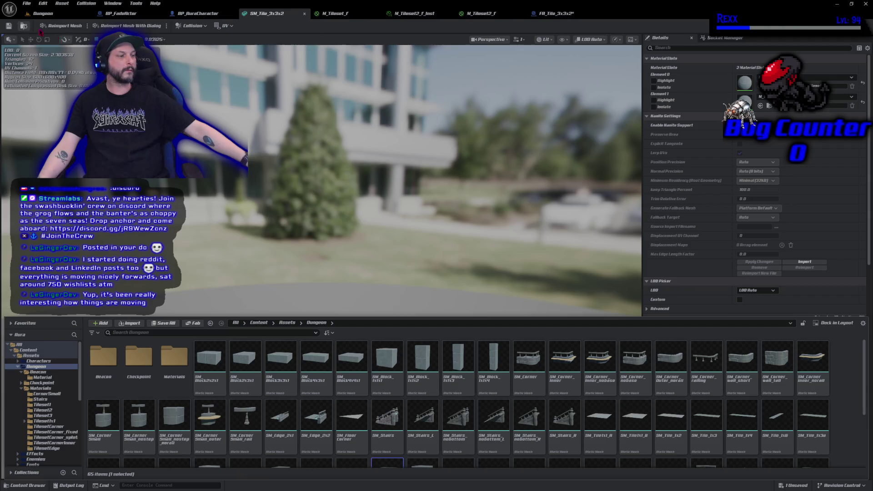
{"action": "scroll", "coordinate": [448, 353], "scroll_direction": "down", "scroll_amount": 3}
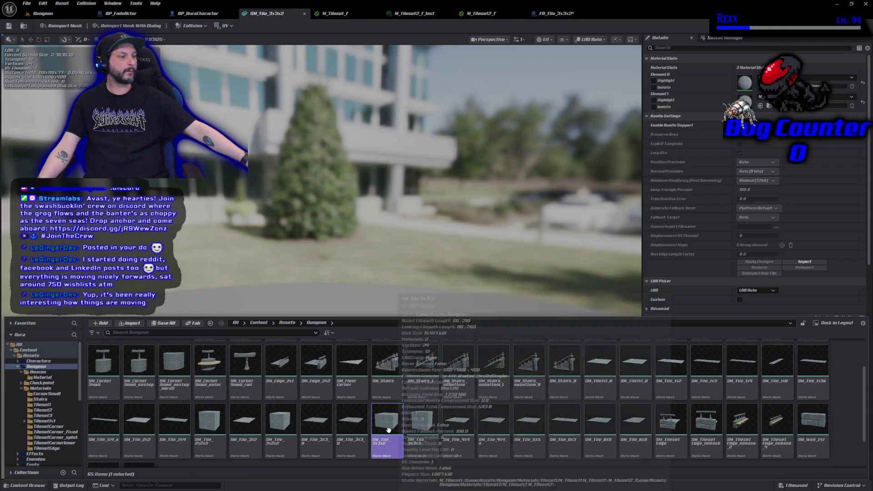
{"action": "left_click", "coordinate": [552, 14]}
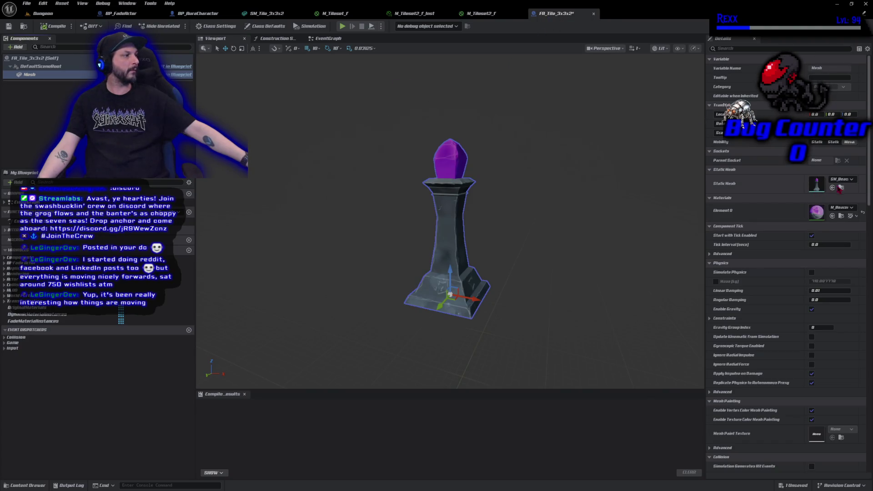
{"action": "left_click", "coordinate": [832, 188]}
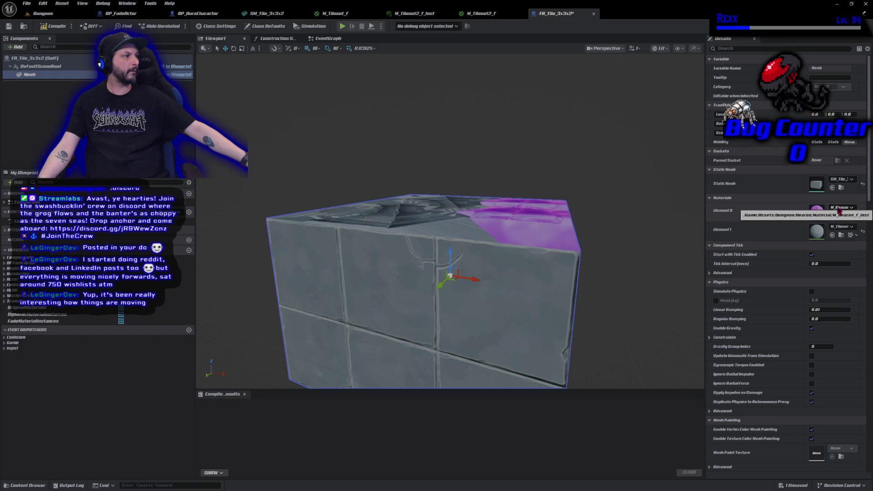
- Put M_Tileset2_f_Inst and M_Tileset_f_Inst into the wall tile's two material slots
{"action": "left_click", "coordinate": [842, 235]}
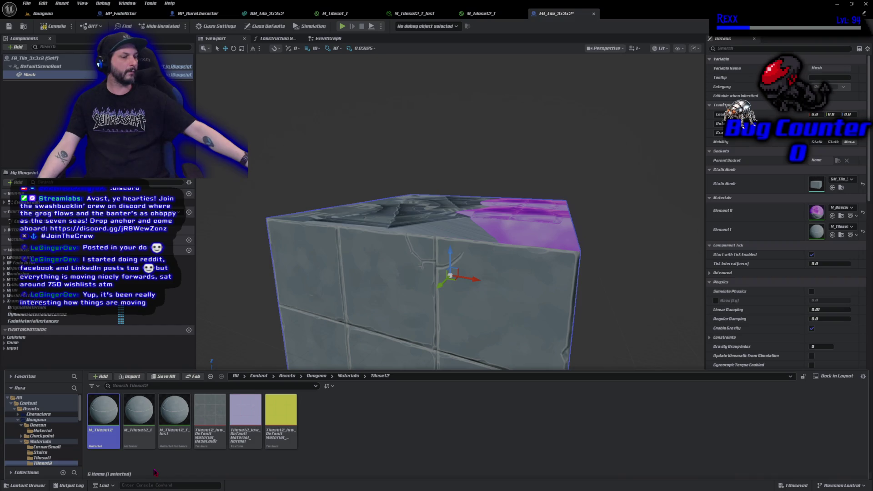
{"action": "mouse_move", "coordinate": [174, 412]}
{"action": "left_mouse_down"}
{"action": "mouse_move", "coordinate": [628, 300]}
{"action": "mouse_move", "coordinate": [817, 231]}
{"action": "left_mouse_up"}
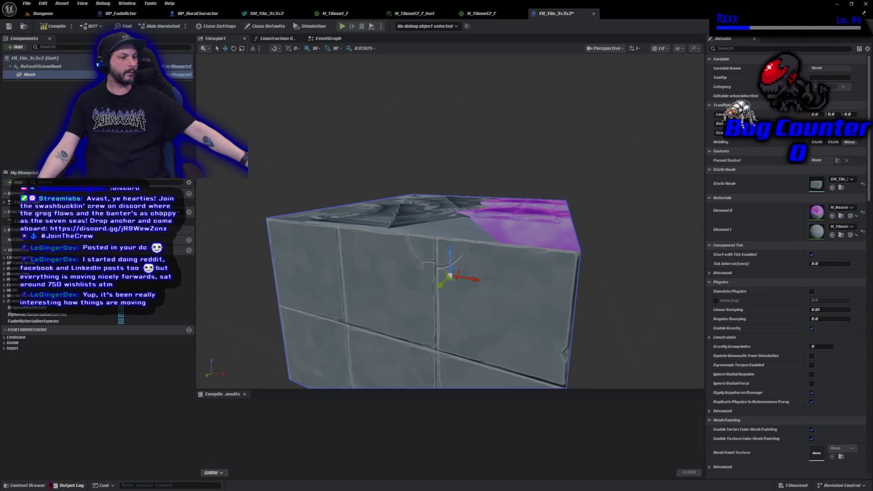
{"action": "left_click", "coordinate": [25, 485]}
{"action": "left_click", "coordinate": [348, 376]}
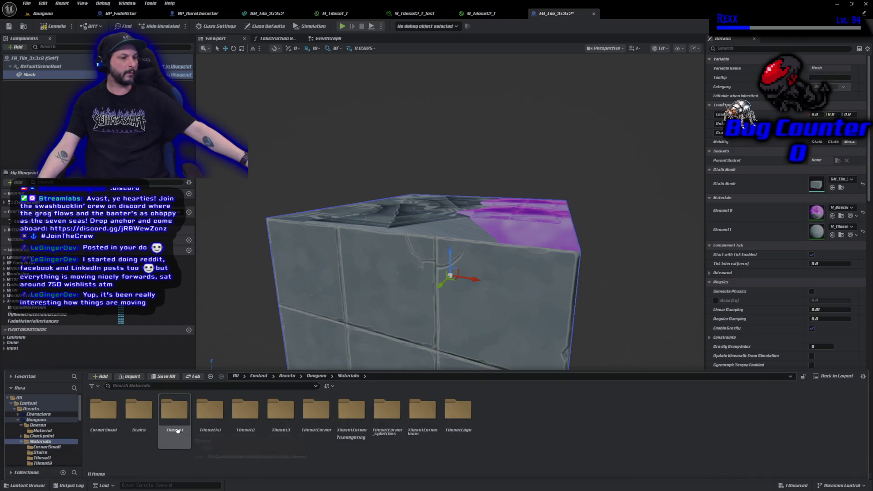
{"action": "double_click", "coordinate": [174, 411]}
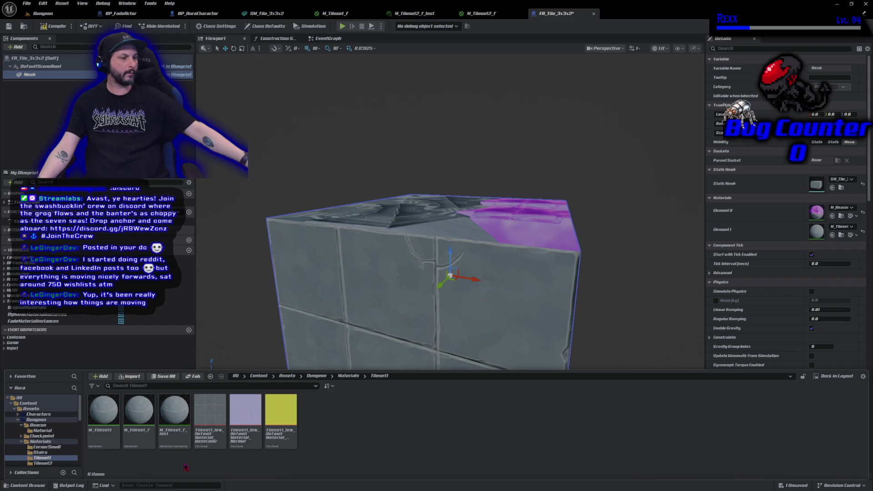
{"action": "mouse_move", "coordinate": [174, 420]}
{"action": "left_mouse_down"}
{"action": "mouse_move", "coordinate": [493, 355]}
{"action": "mouse_move", "coordinate": [787, 237]}
{"action": "mouse_move", "coordinate": [818, 212]}
{"action": "left_mouse_up"}
- Compile and save the FA_Tile_3x3x2 Blueprint
{"action": "left_click", "coordinate": [52, 26]}
{"action": "left_click", "coordinate": [9, 26]}
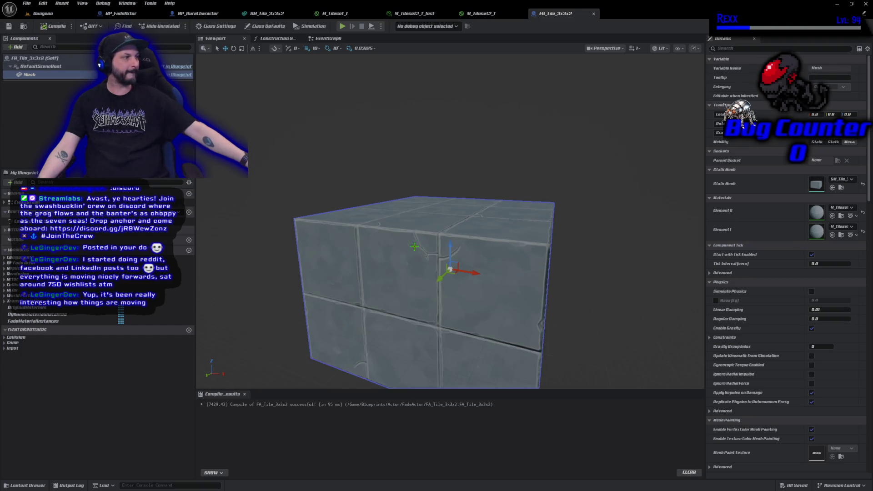
{"action": "left_click_drag", "start_coordinate": [414, 247], "coordinate": [414, 247]}
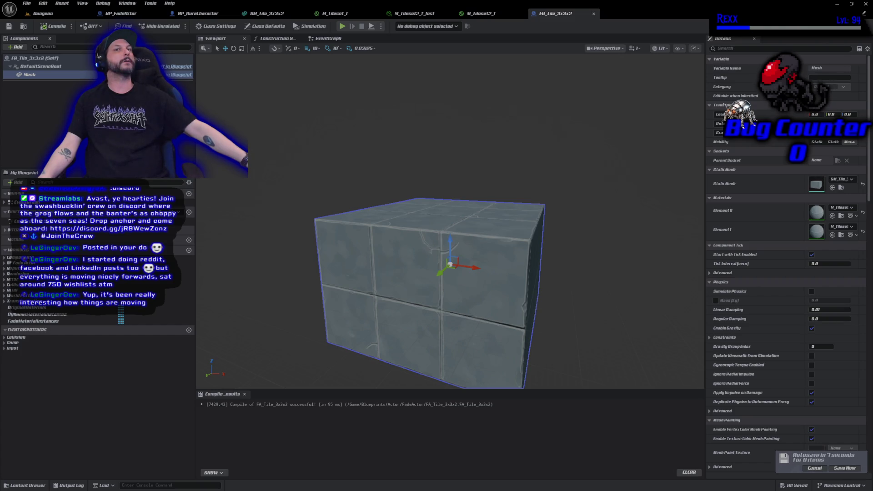
- Add then clear an OriginalMaterials element, and select FadeMaterialInstances to view its defaults
{"action": "left_click", "coordinate": [76, 308]}
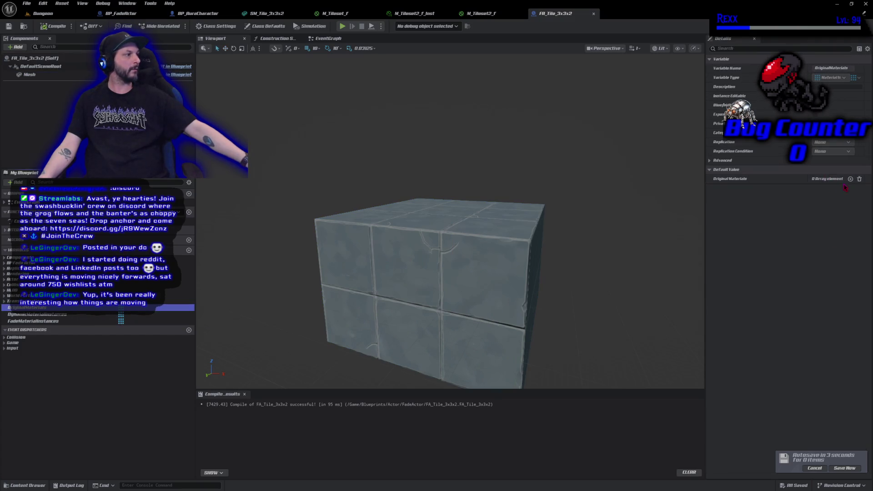
{"action": "left_click", "coordinate": [845, 179]}
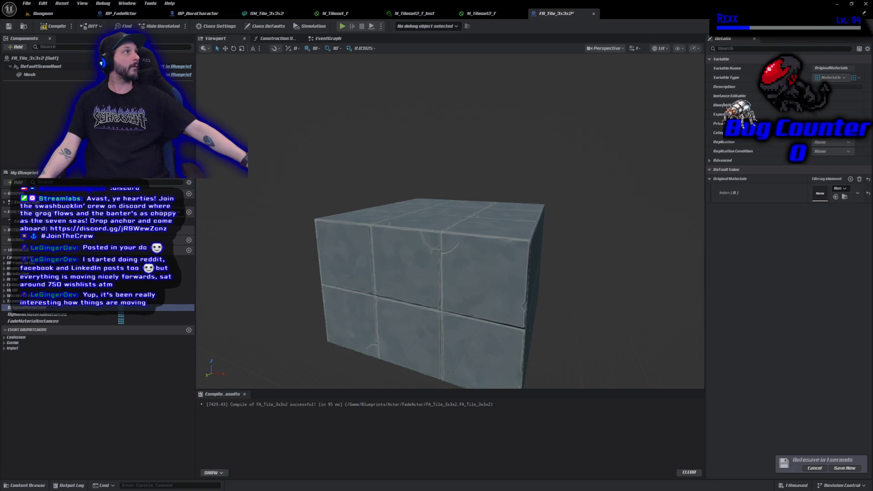
{"action": "left_click", "coordinate": [860, 179]}
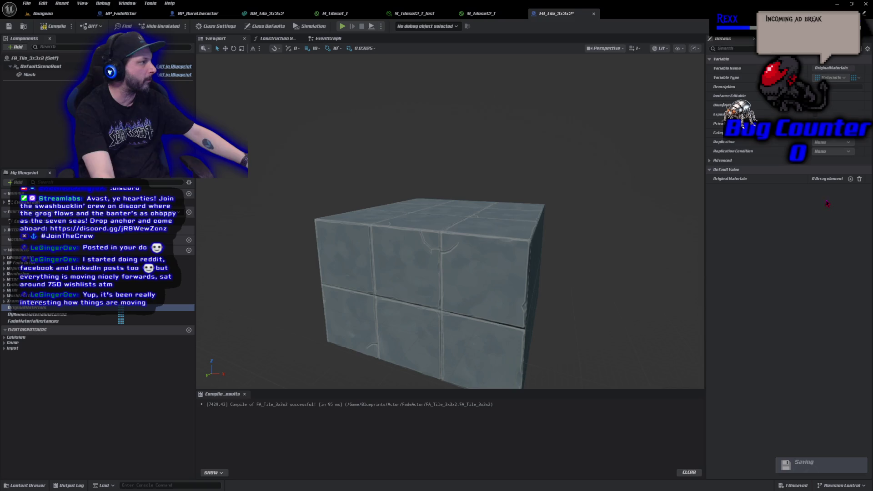
{"action": "left_click", "coordinate": [36, 321]}
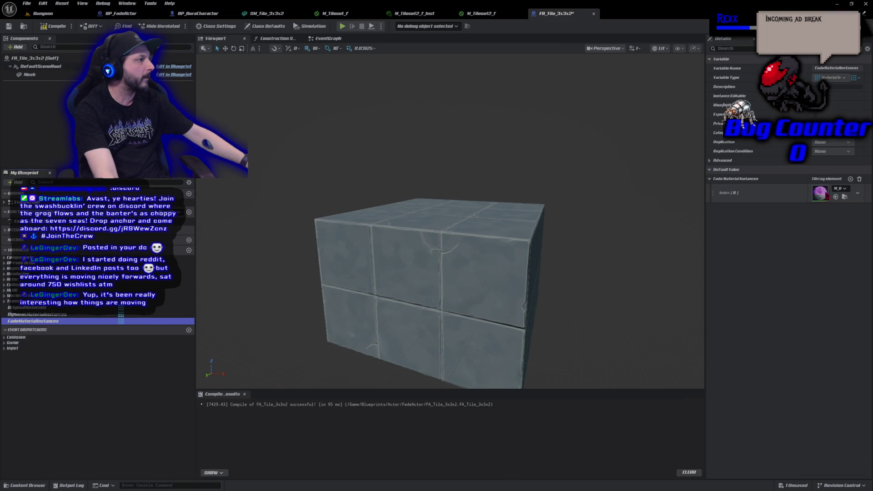